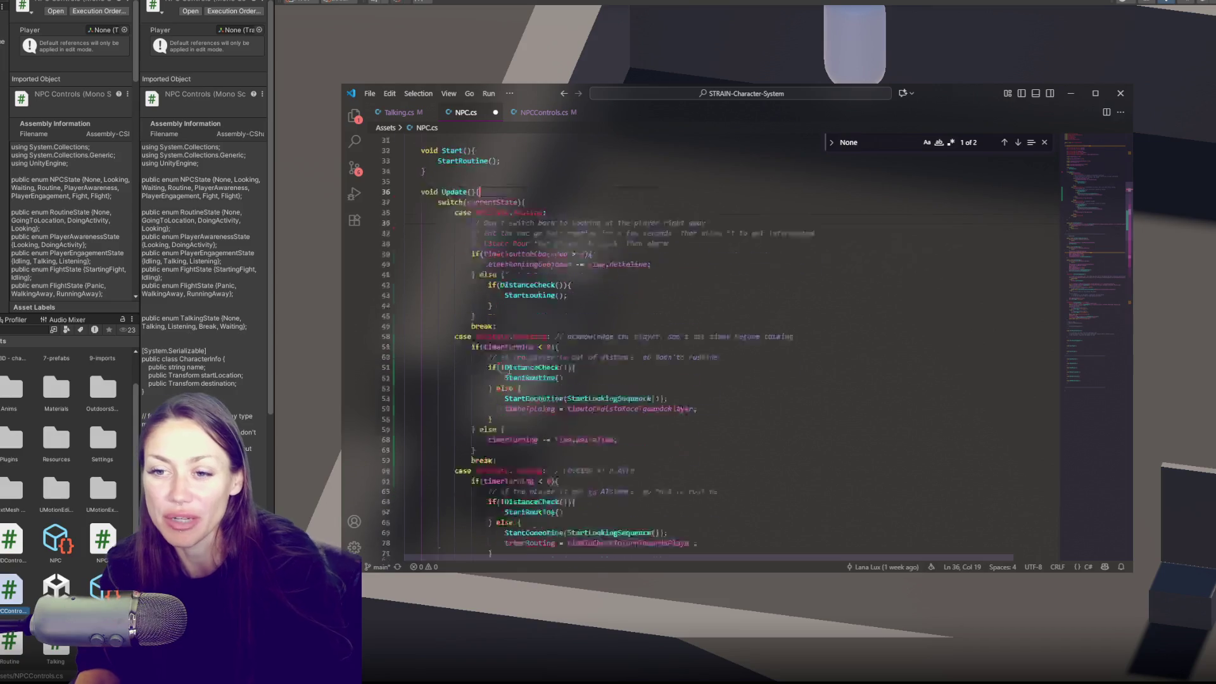
# Remove the blank line at the top of NPC.cs's Update and inspect the Looking and cooldown cases.
pyautogui.click(563, 462)
pyautogui.click(563, 415)
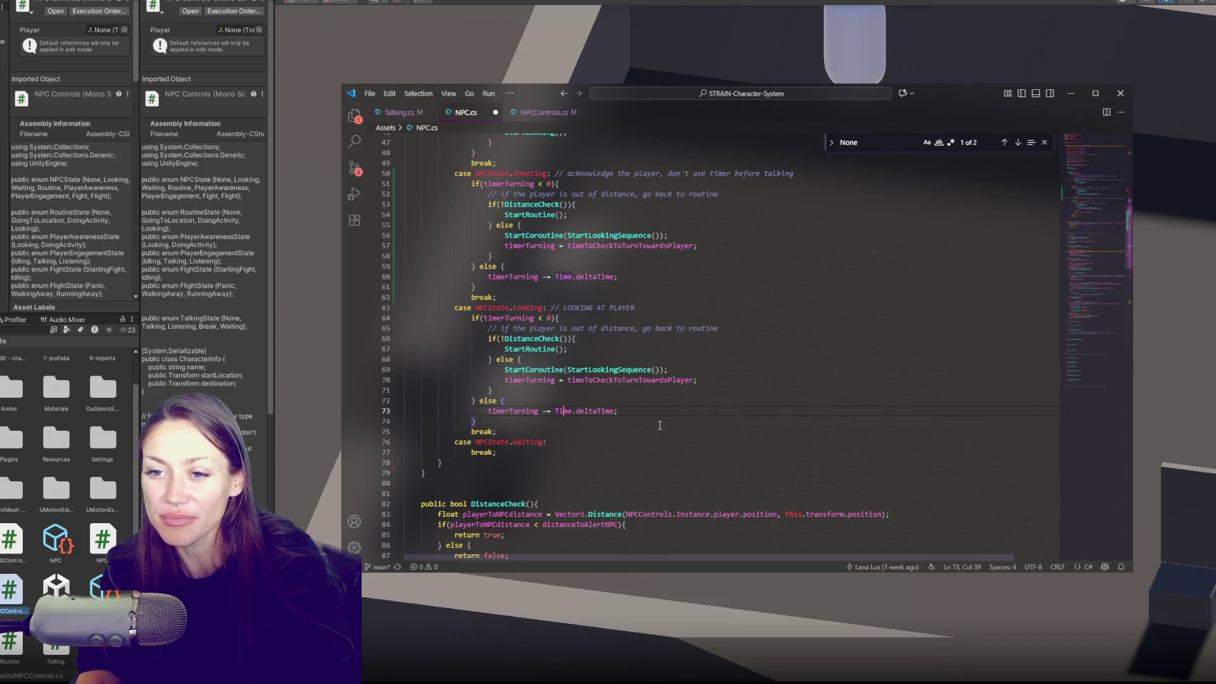
pyautogui.scroll(3, 665, 336)
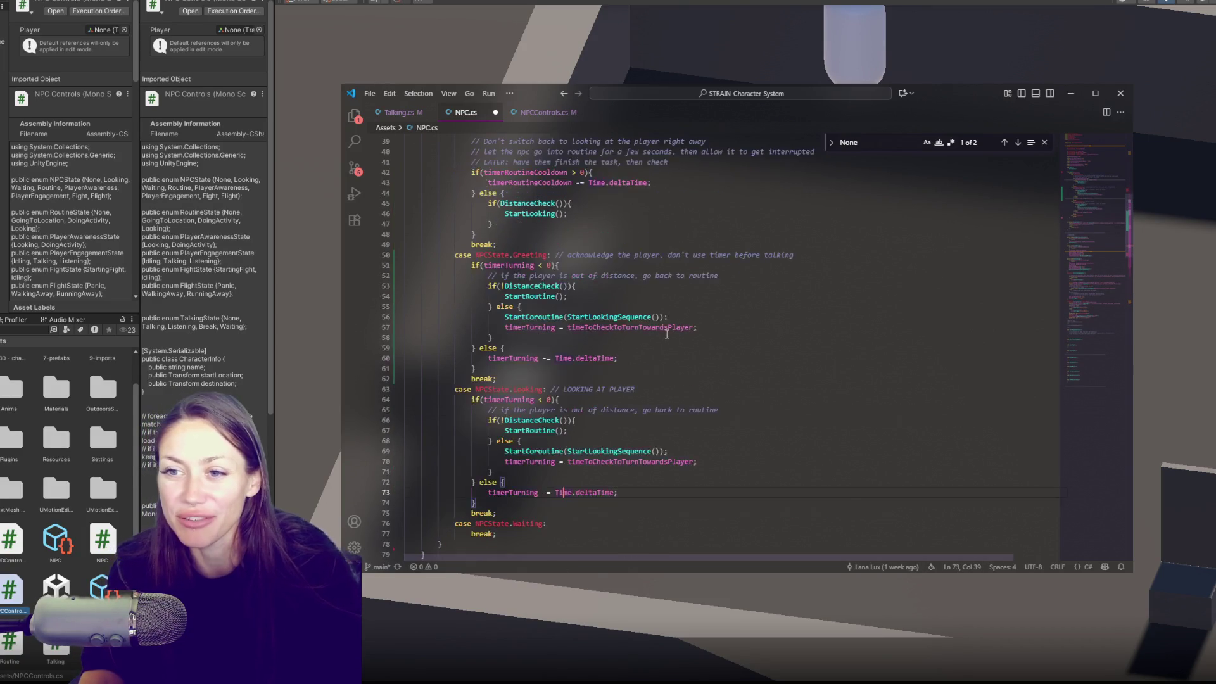
pyautogui.scroll(3, 665, 316)
pyautogui.click(664, 311)
pyautogui.scroll(-7, 737, 322)
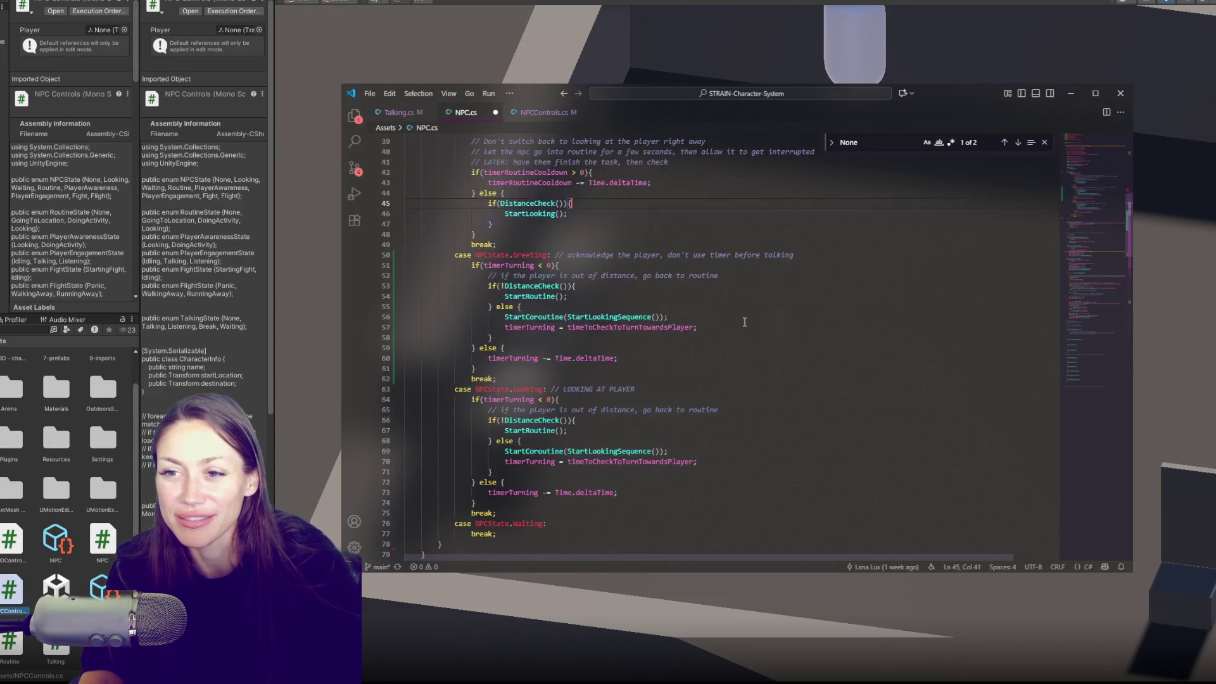
pyautogui.press('Down')
pyautogui.press('Down')
pyautogui.press('Down')
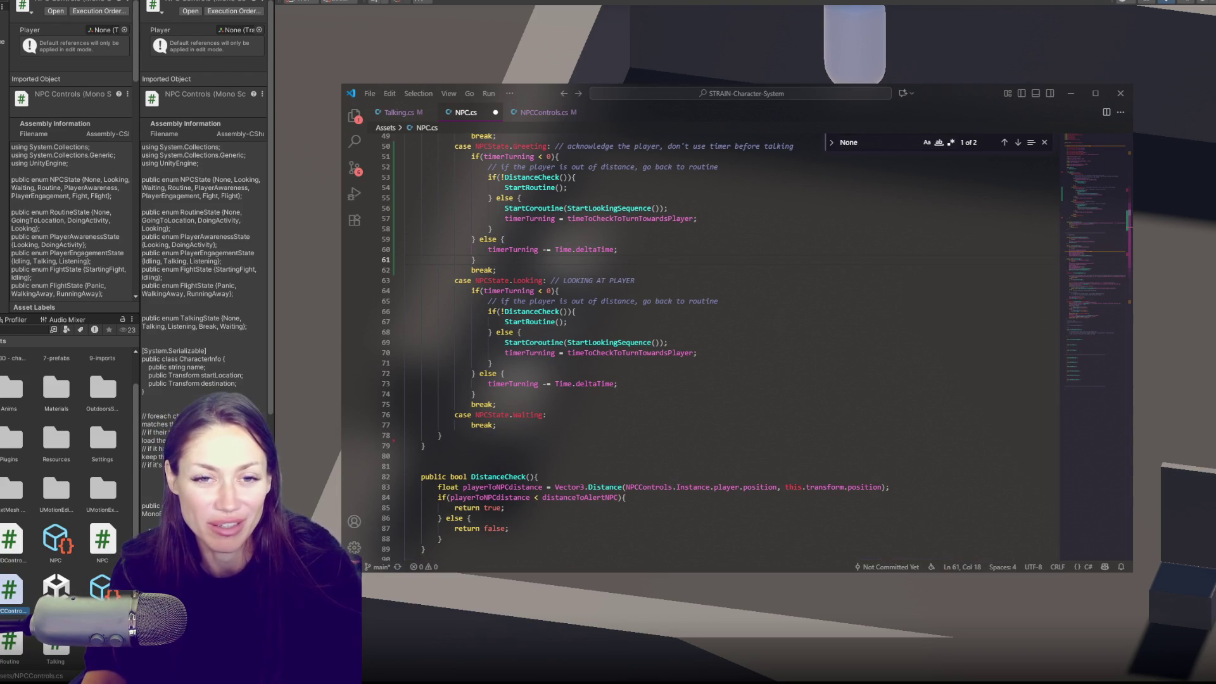
# Review the Looking case's go-back-to-routine logic, the DistanceCheck method and StartRoutine's root motion line.
pyautogui.click(742, 301)
pyautogui.scroll(-4, 742, 304)
pyautogui.scroll(-4, 697, 304)
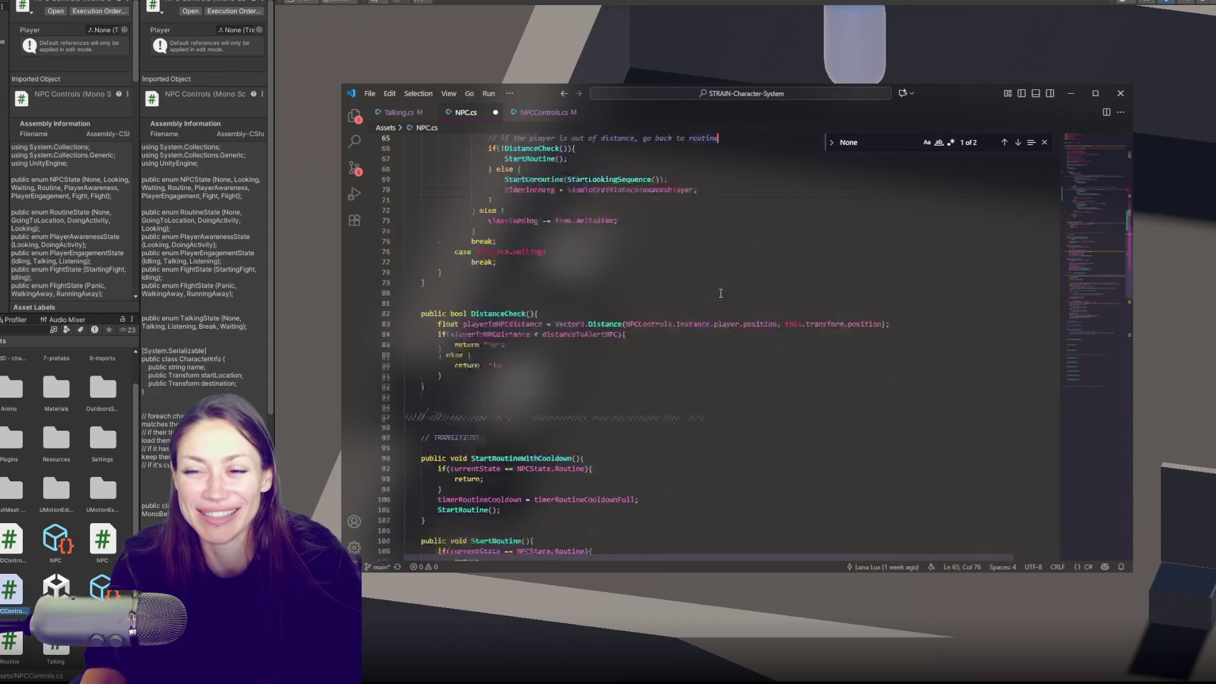
pyautogui.click(676, 321)
pyautogui.scroll(-4, 674, 316)
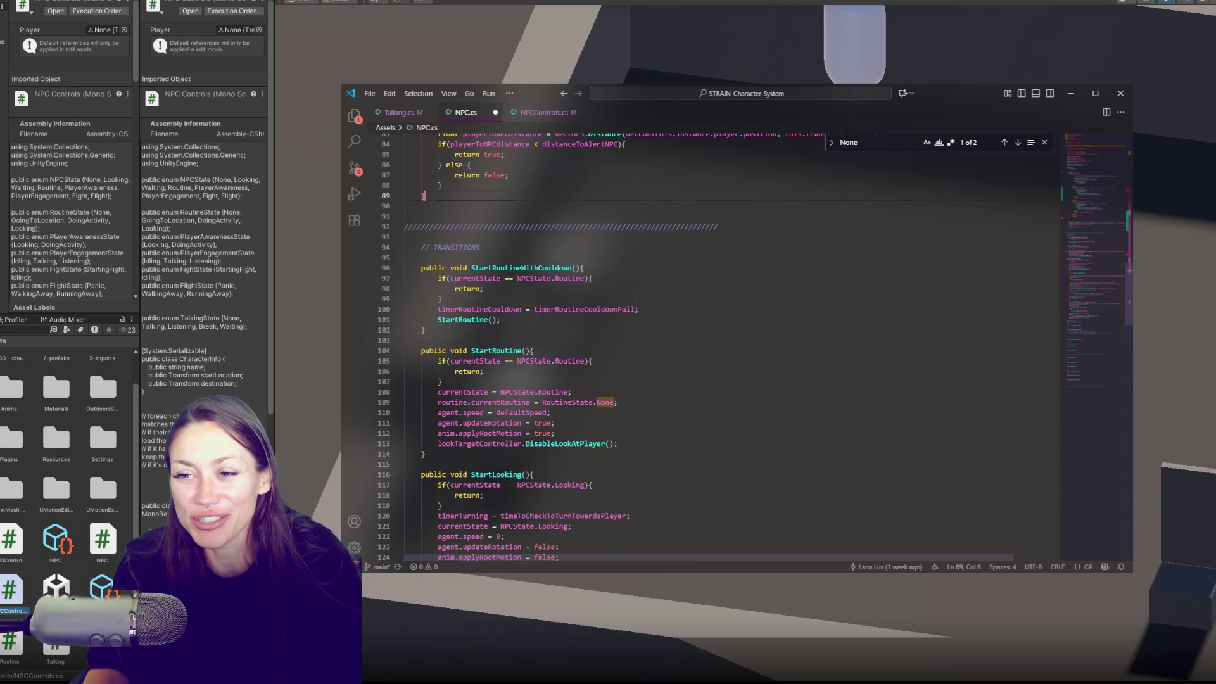
pyautogui.scroll(-5, 691, 317)
pyautogui.click(727, 289)
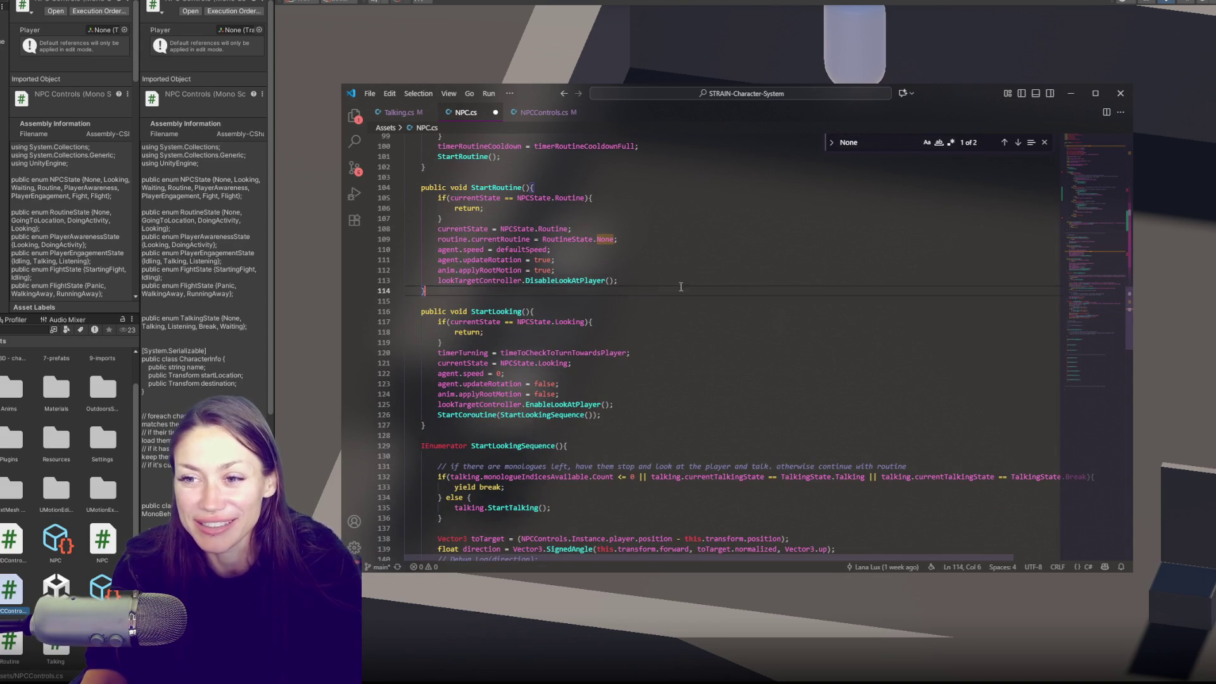
pyautogui.click(627, 270)
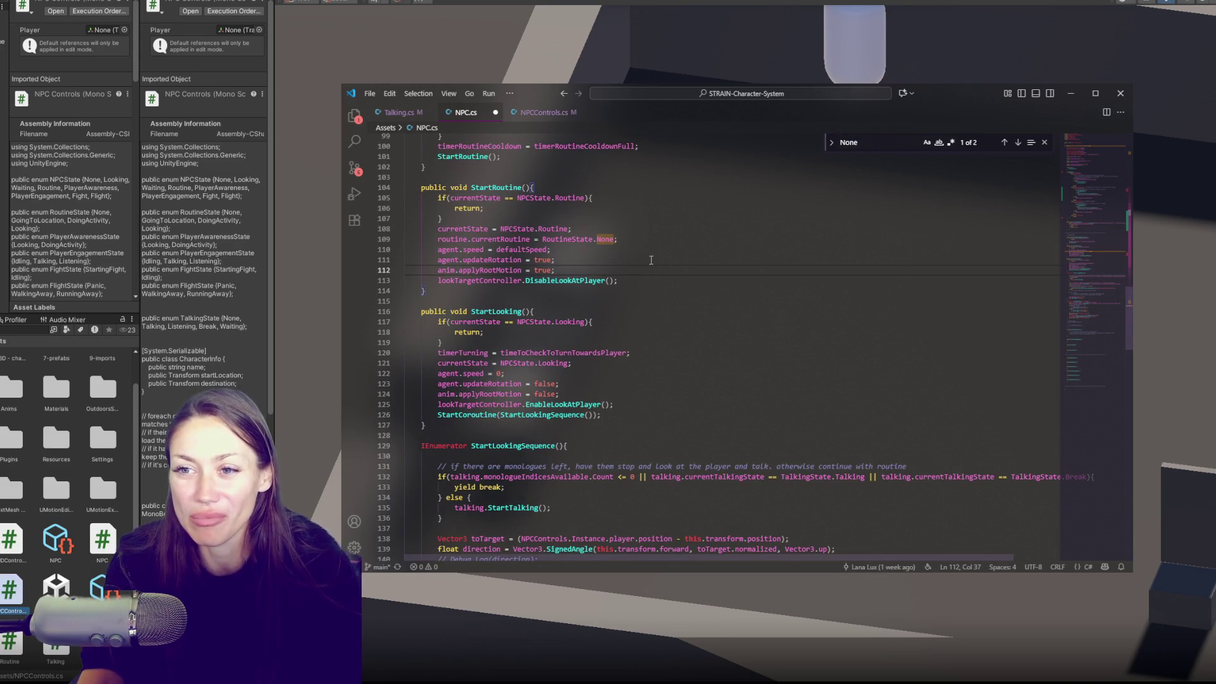
# Check StartLookingSequence's monologue and turn-toward-player logic, then return to Unity to recompile.
pyautogui.scroll(-5, 696, 317)
pyautogui.click(711, 319)
pyautogui.scroll(-3, 712, 319)
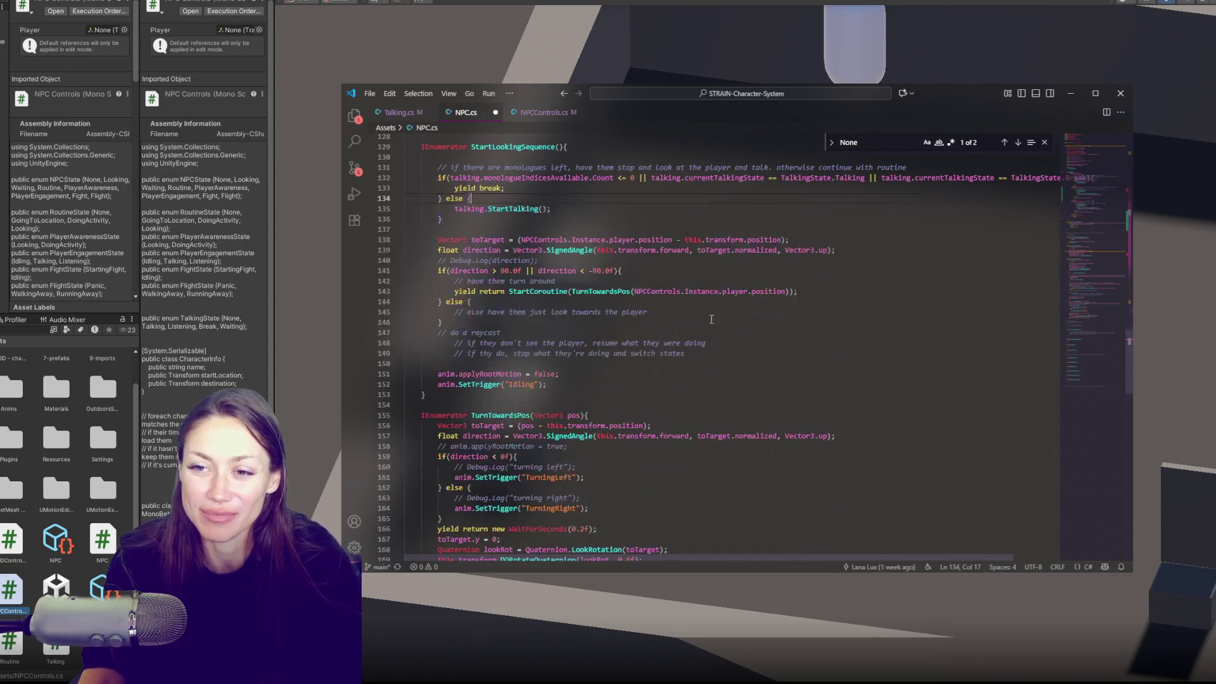
pyautogui.click(711, 319)
pyautogui.scroll(-10, 719, 324)
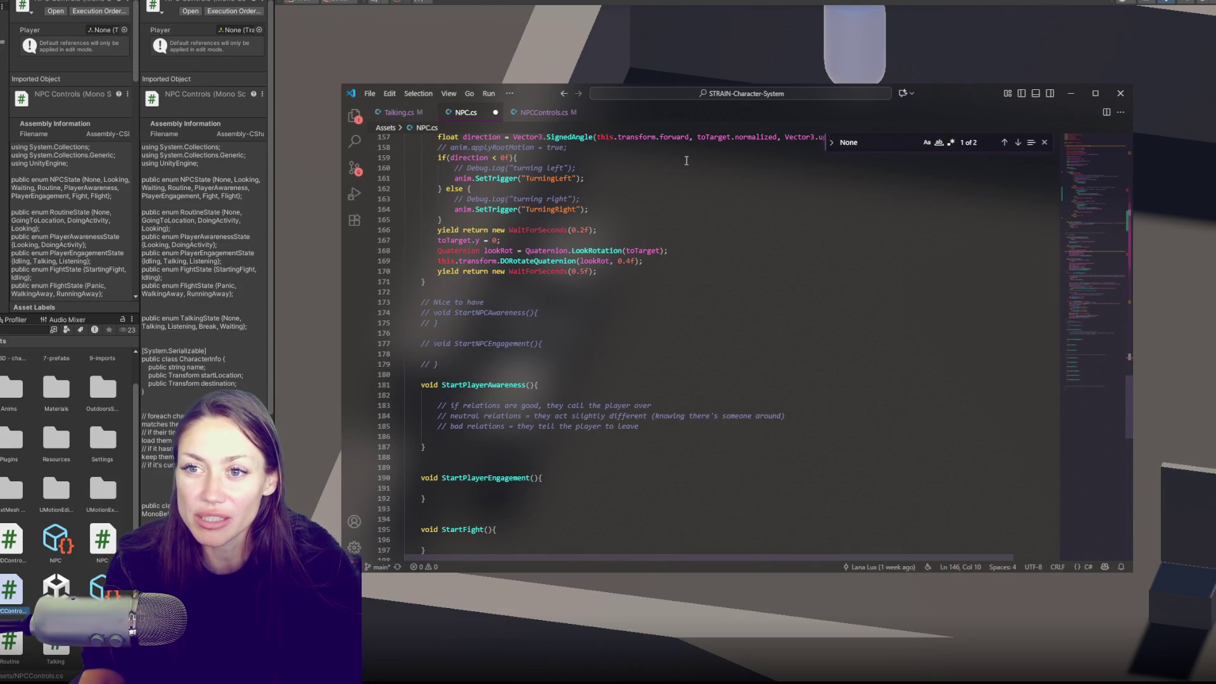
pyautogui.hotkey('alt', 'Tab')
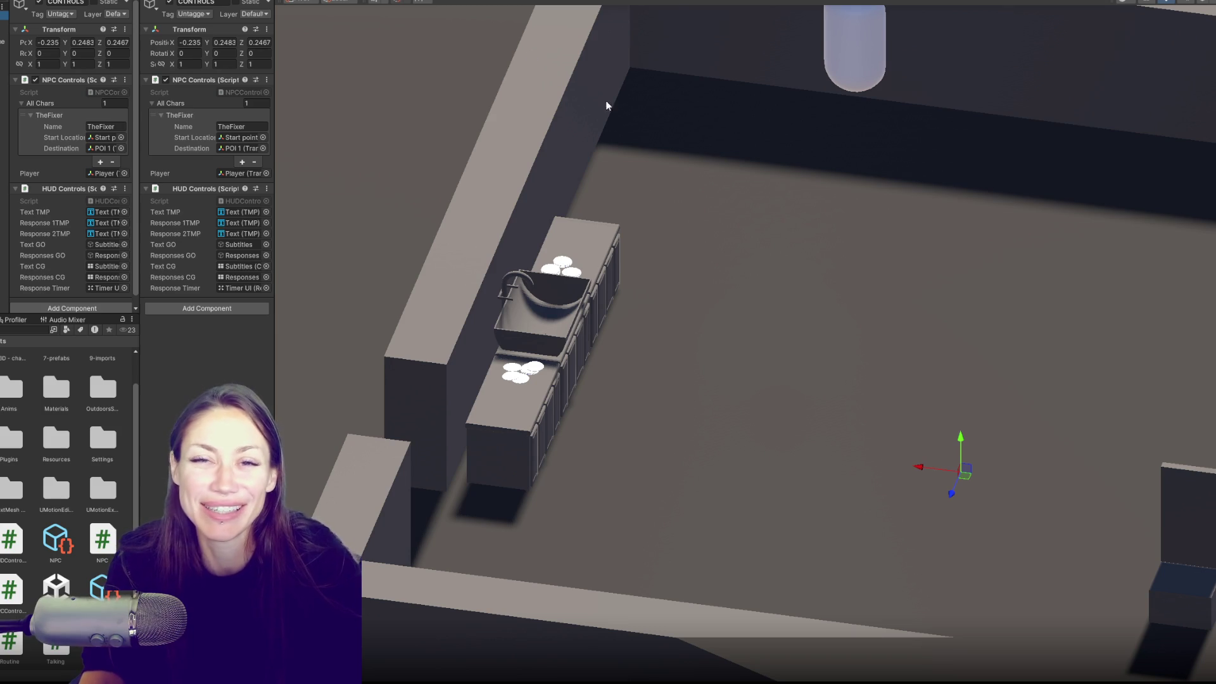
# Play the scene and move the Player's Z position toward the sink NPC to trigger yes/no dialogue.
pyautogui.click(429, 1)
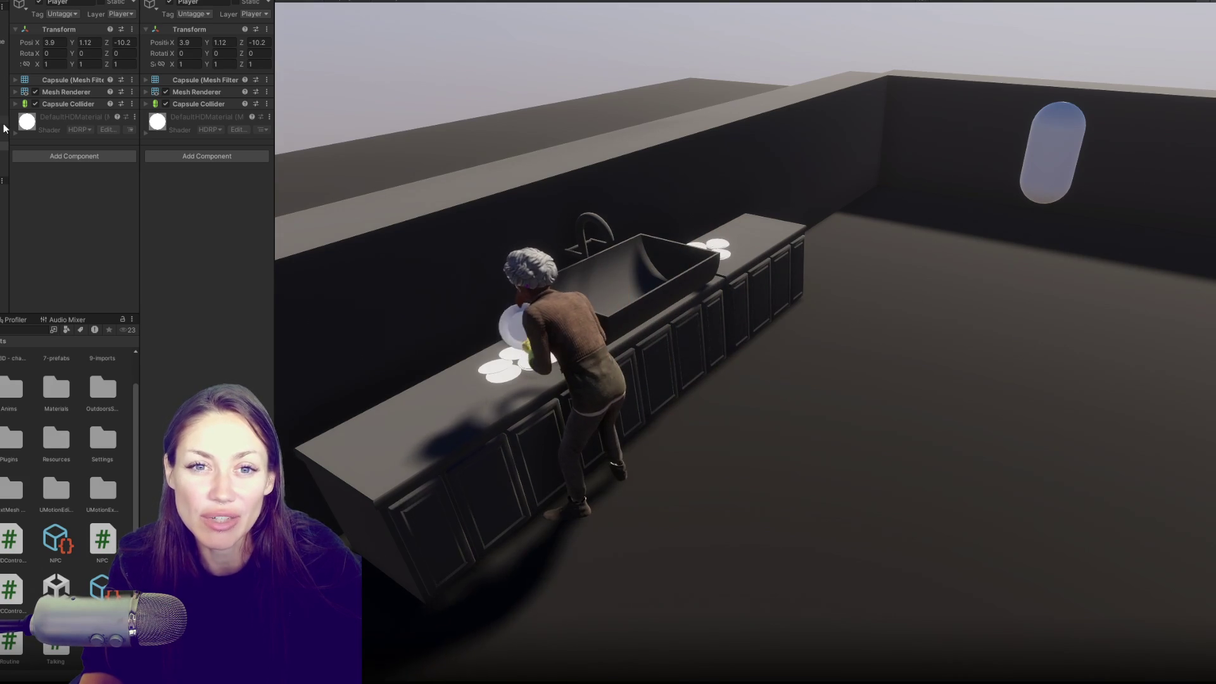
pyautogui.moveTo(242, 42); pyautogui.dragTo(411, 28)
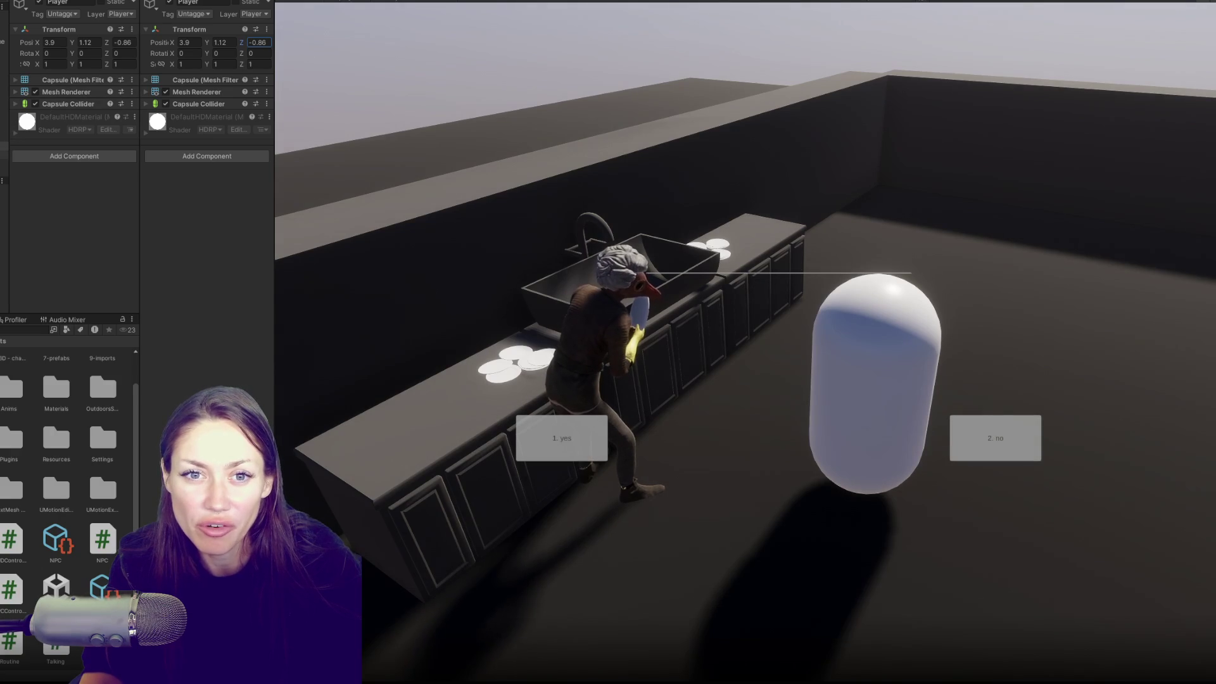
pyautogui.hotkey('alt', 'Tab')
# Step through the timerRoutineCooldown matches and select the StartRoutineWithCooldown method name in NPC.cs.
pyautogui.click(1019, 142)
pyautogui.click(1020, 142)
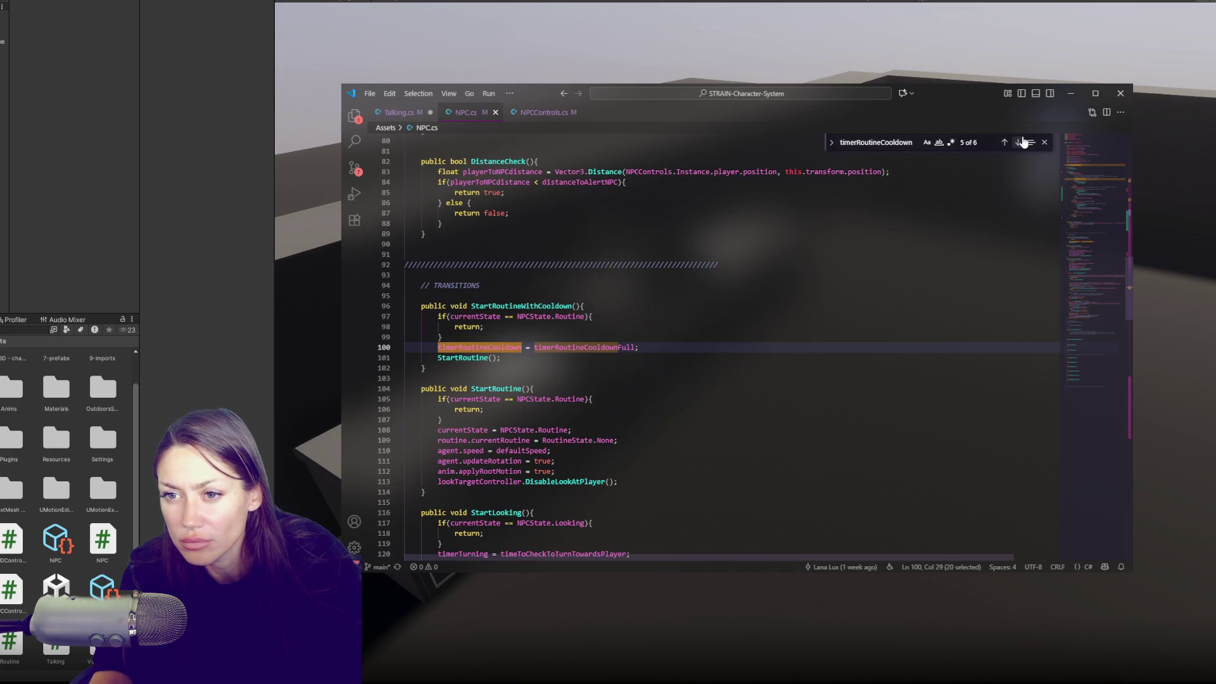
pyautogui.doubleClick(501, 306)
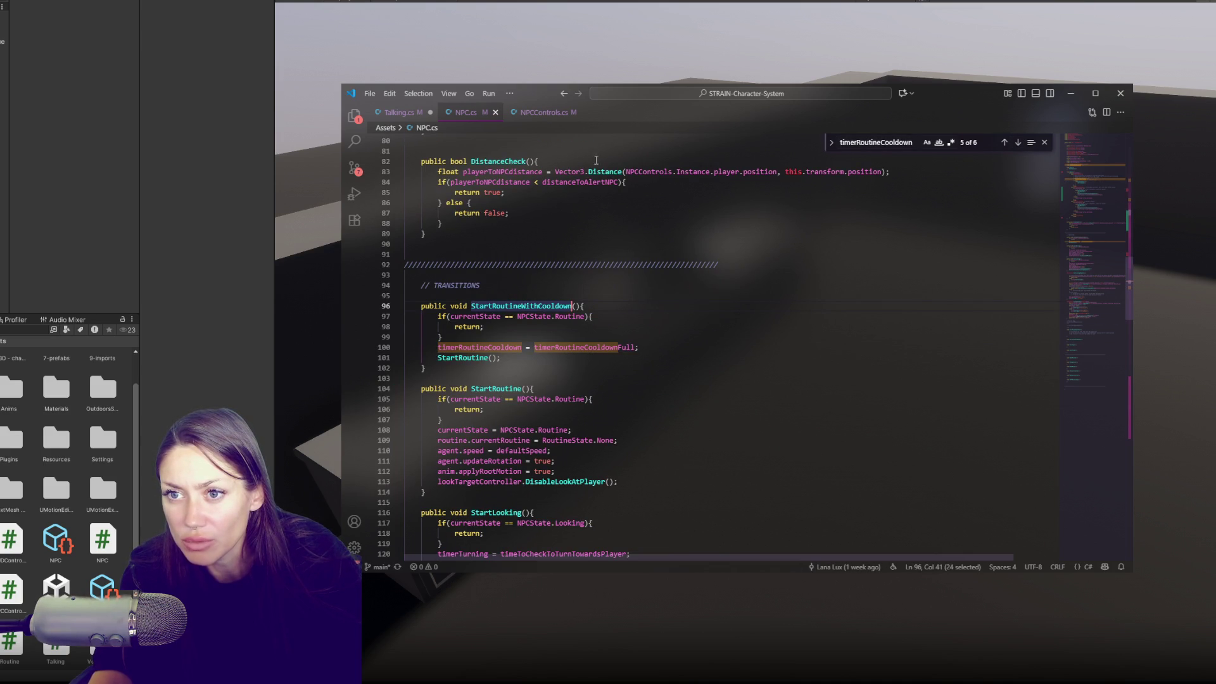
pyautogui.hotkey('ctrl', 'pagedown')
pyautogui.scroll(4, 562, 286)
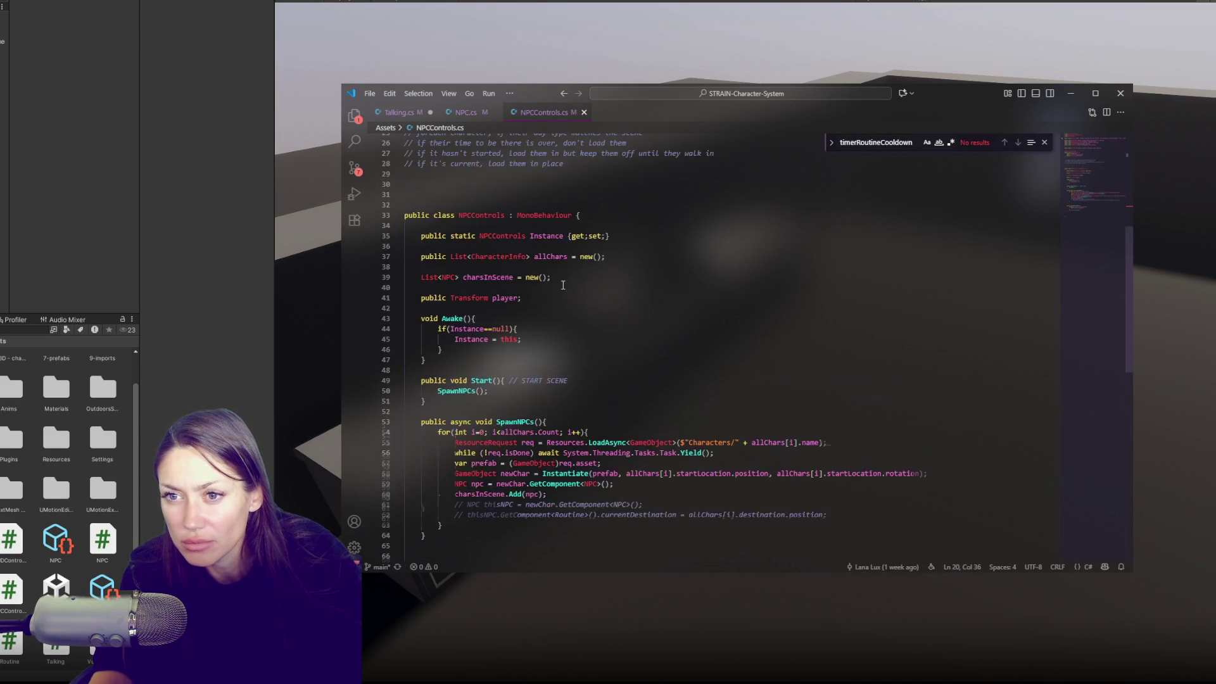
# Search Talking.cs for stoptalking and locate its StartRoutineWithCooldown call.
pyautogui.click(401, 112)
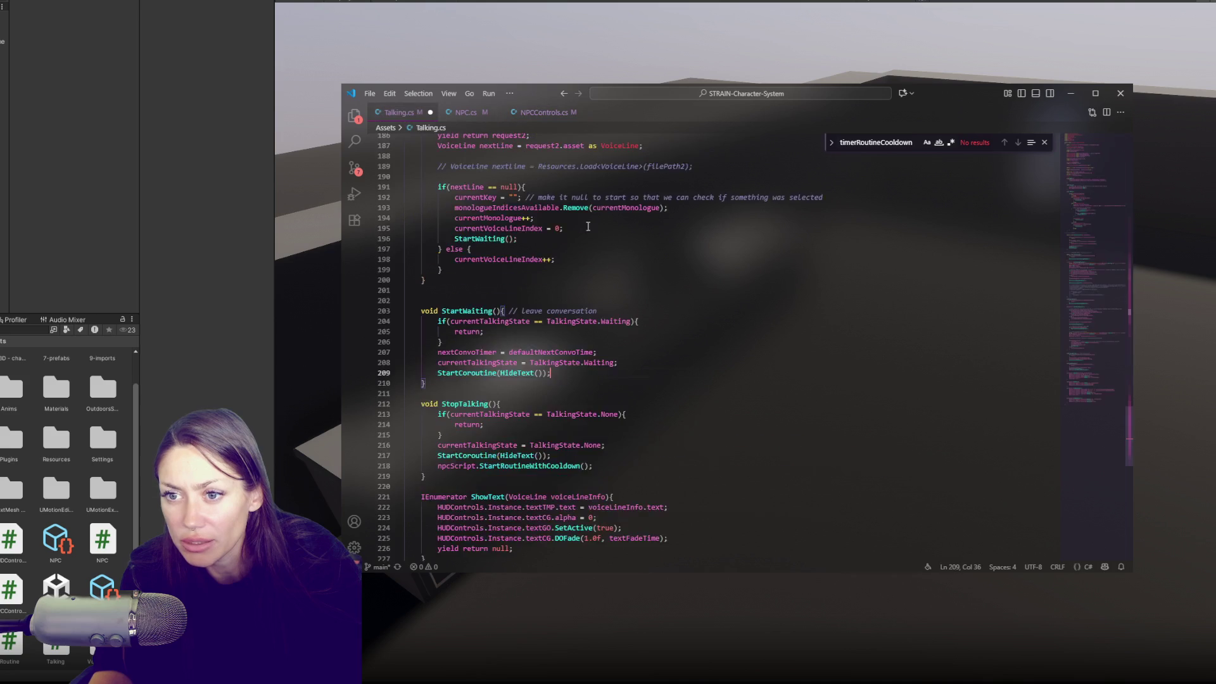
pyautogui.moveTo(1102, 373)
pyautogui.mouseDown()
pyautogui.moveTo(1104, 268)
pyautogui.moveTo(1120, 221)
pyautogui.mouseUp()
pyautogui.scroll(-4, 680, 307)
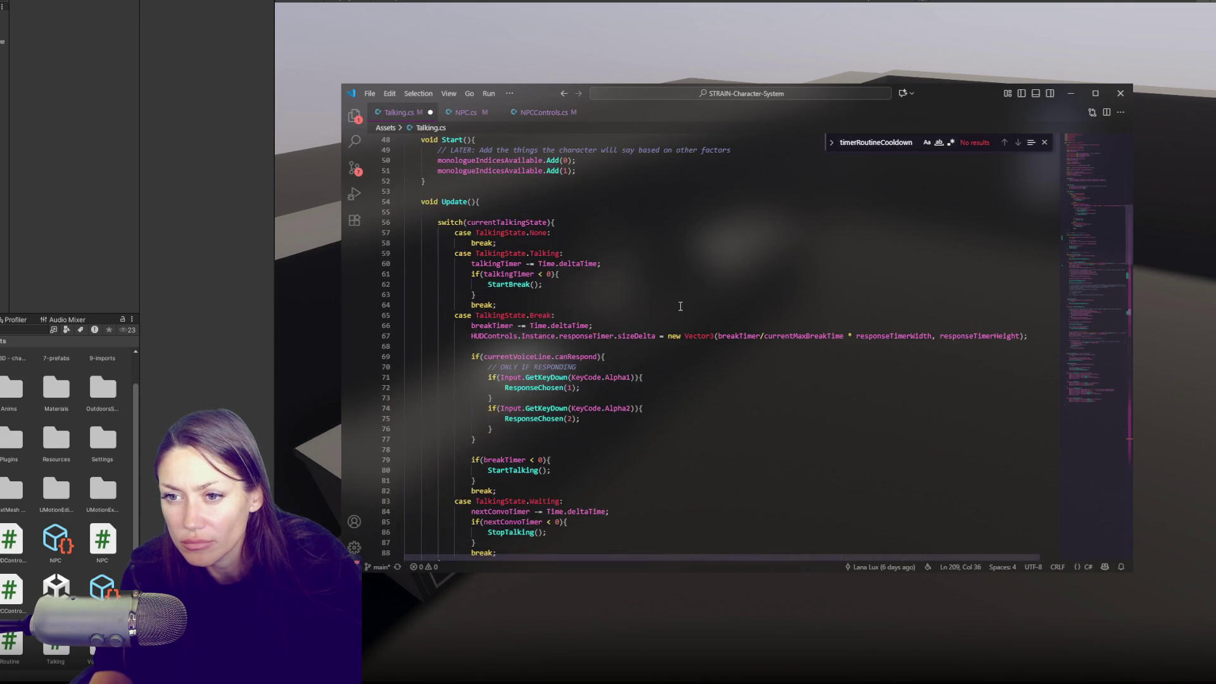
pyautogui.click(565, 425)
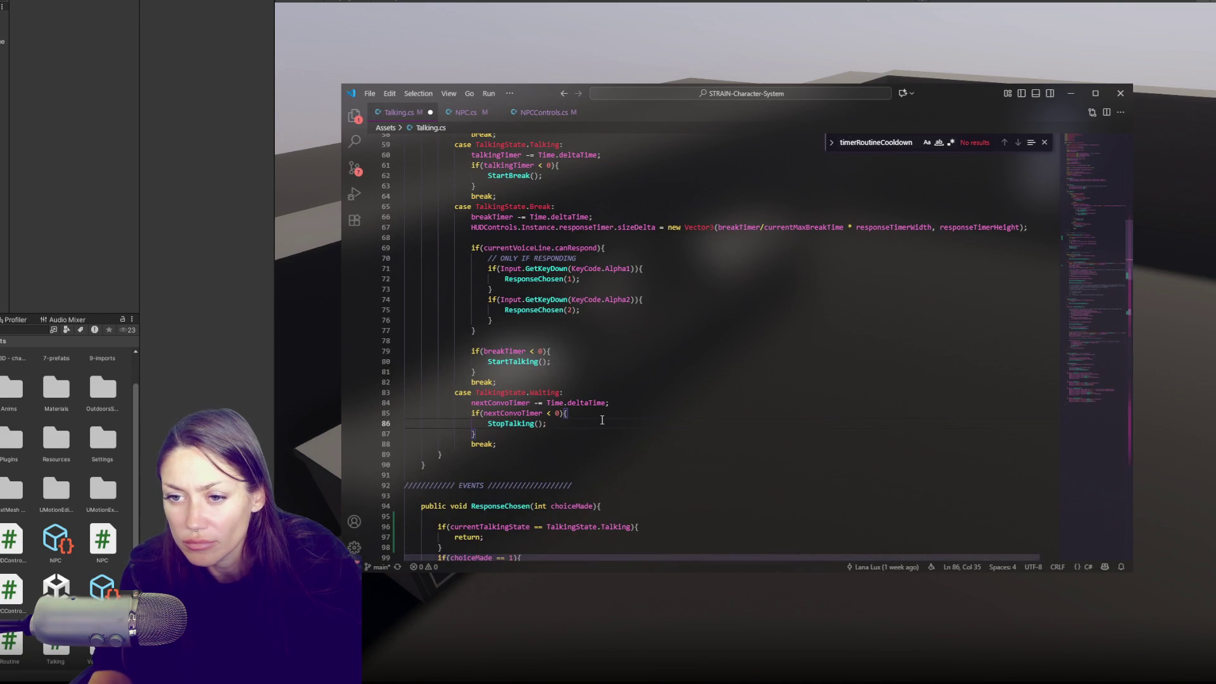
pyautogui.doubleClick(892, 143)
pyautogui.write('stoptalking')
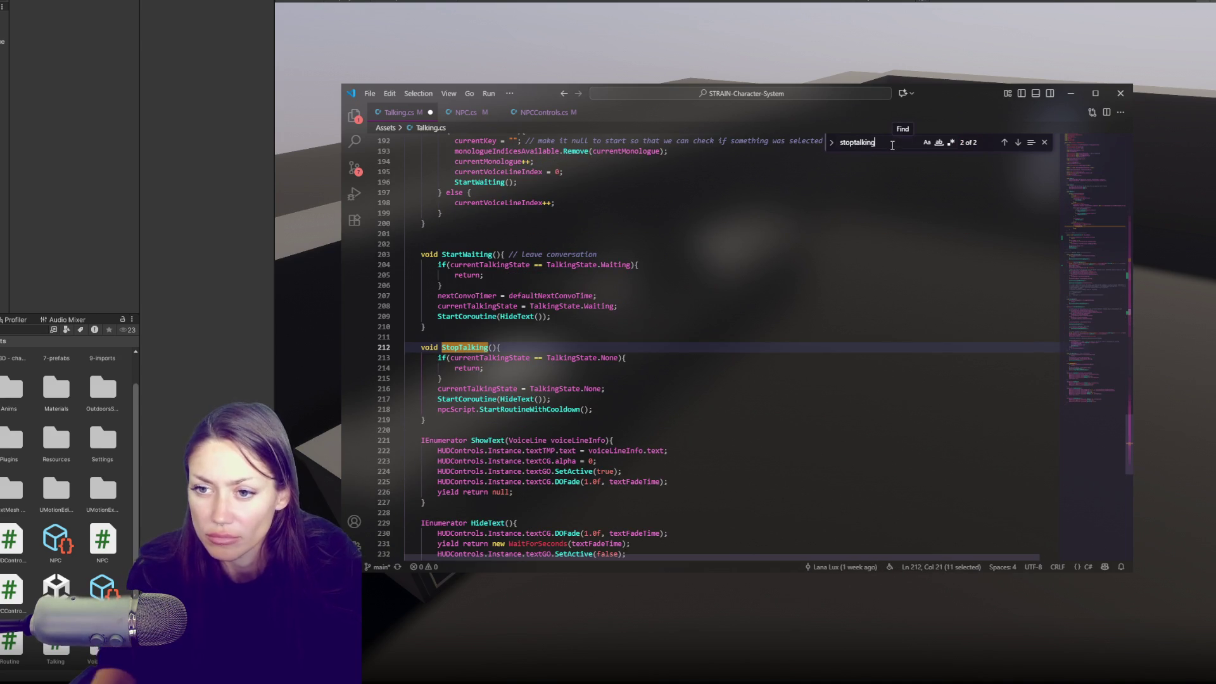
pyautogui.doubleClick(508, 409)
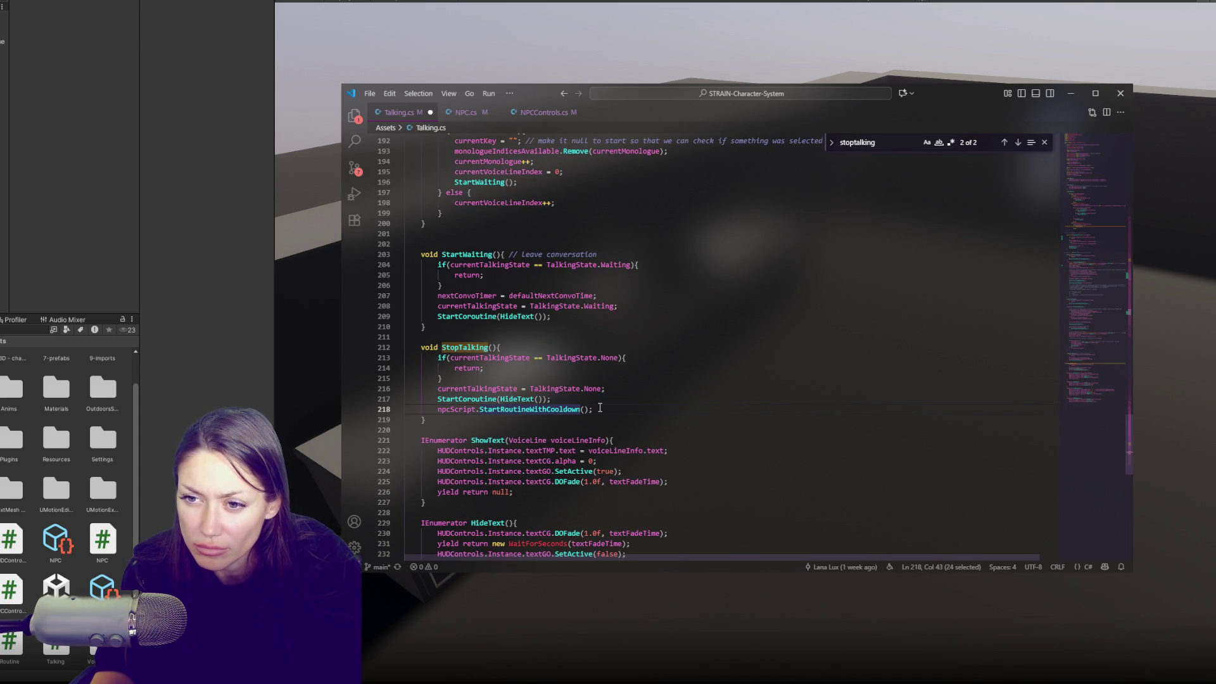
pyautogui.click(630, 407)
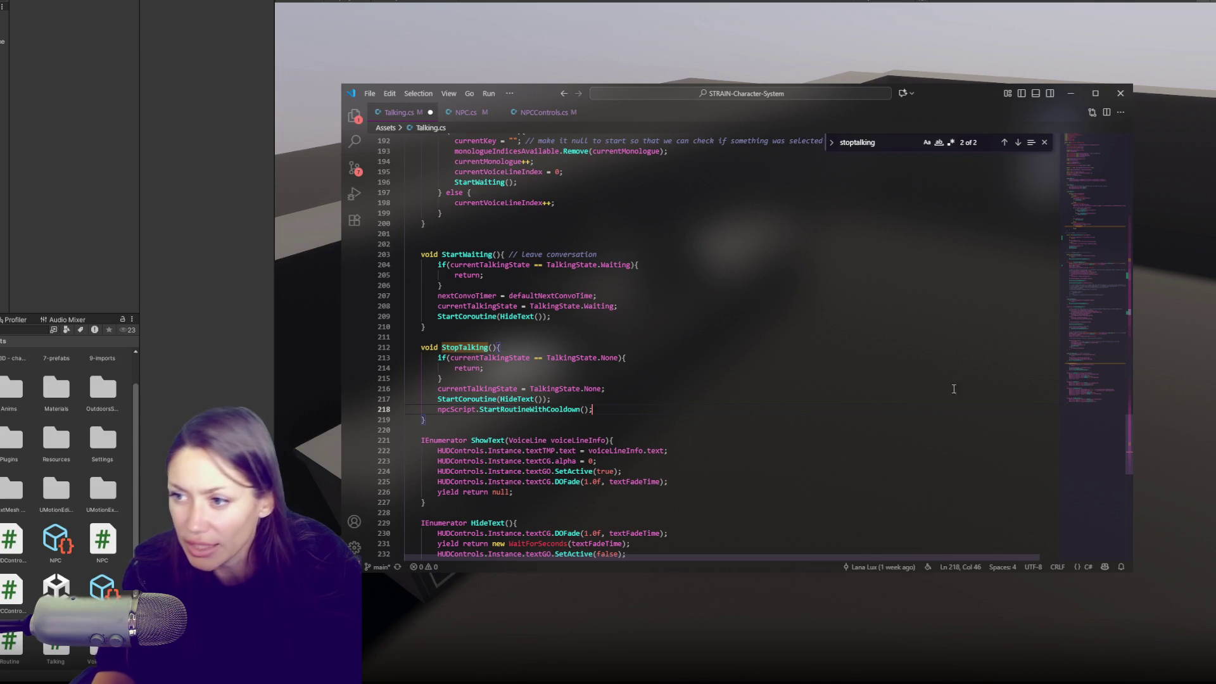
pyautogui.moveTo(1100, 372)
pyautogui.mouseDown()
pyautogui.moveTo(1112, 192)
pyautogui.moveTo(1105, 214)
pyautogui.mouseUp()
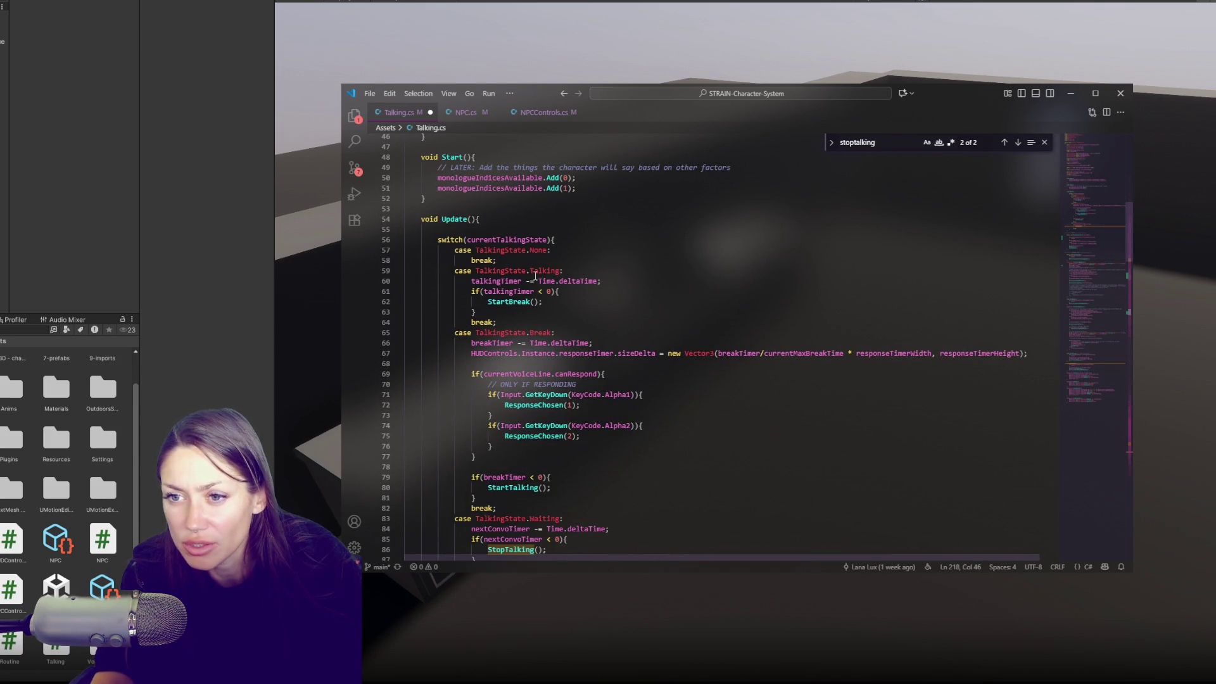
# Search Talking.cs for StartTalking and cycle through every match.
pyautogui.hotkey('ctrl', 'f')
pyautogui.write('starttaling')
pyautogui.doubleClick(529, 489)
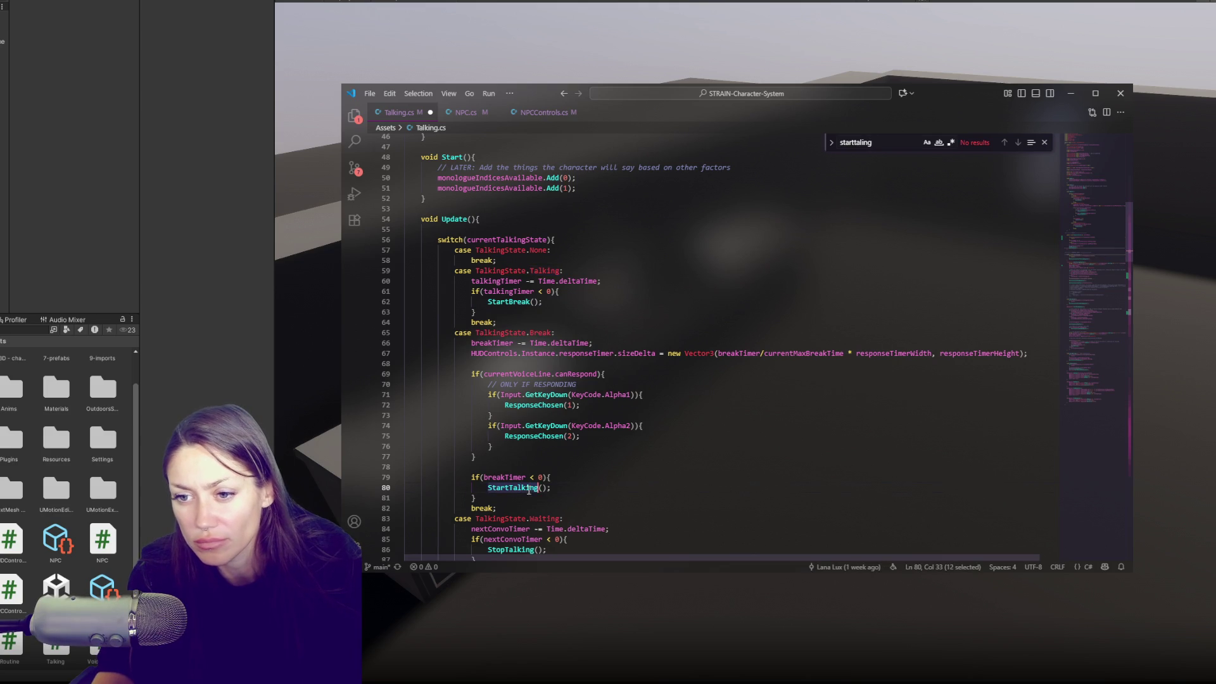
pyautogui.hotkey('ctrl', 'f')
pyautogui.click(1020, 144)
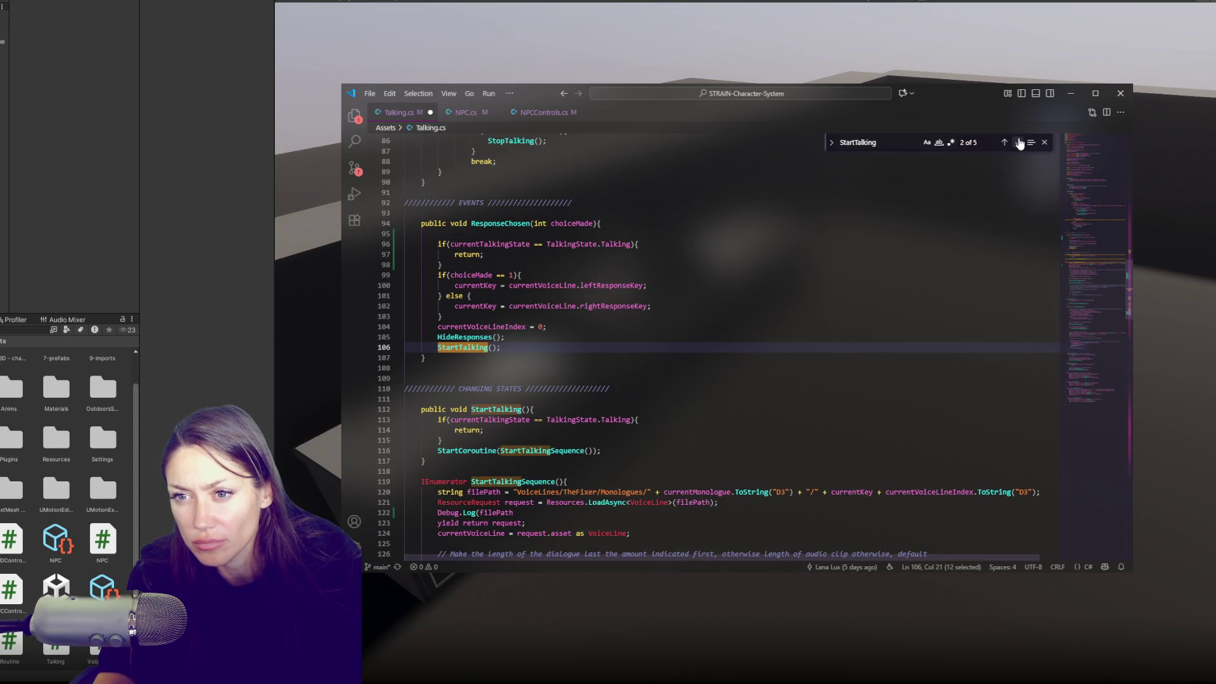
pyautogui.click(1019, 144)
pyautogui.click(1020, 143)
pyautogui.click(1019, 143)
pyautogui.click(1020, 143)
pyautogui.click(1020, 143)
pyautogui.click(1020, 143)
pyautogui.click(1020, 143)
pyautogui.click(1020, 143)
# Find the StartTalking call inside NPC.cs's StartLookingSequence.
pyautogui.click(447, 114)
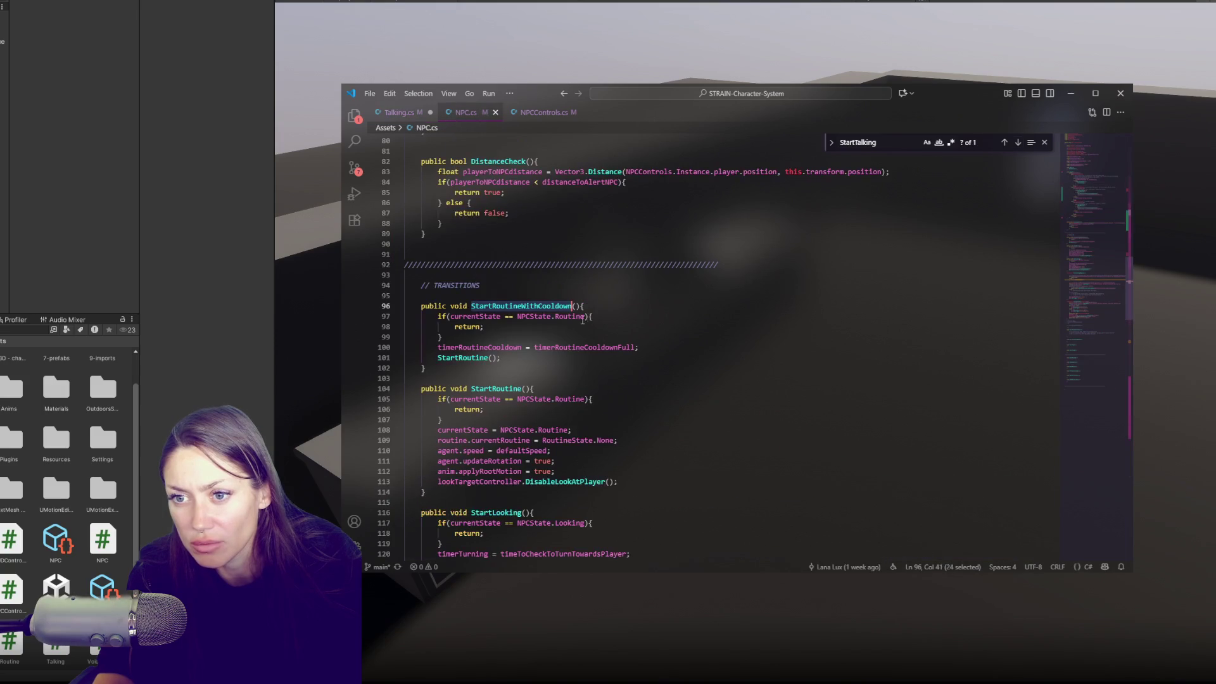
pyautogui.click(1018, 142)
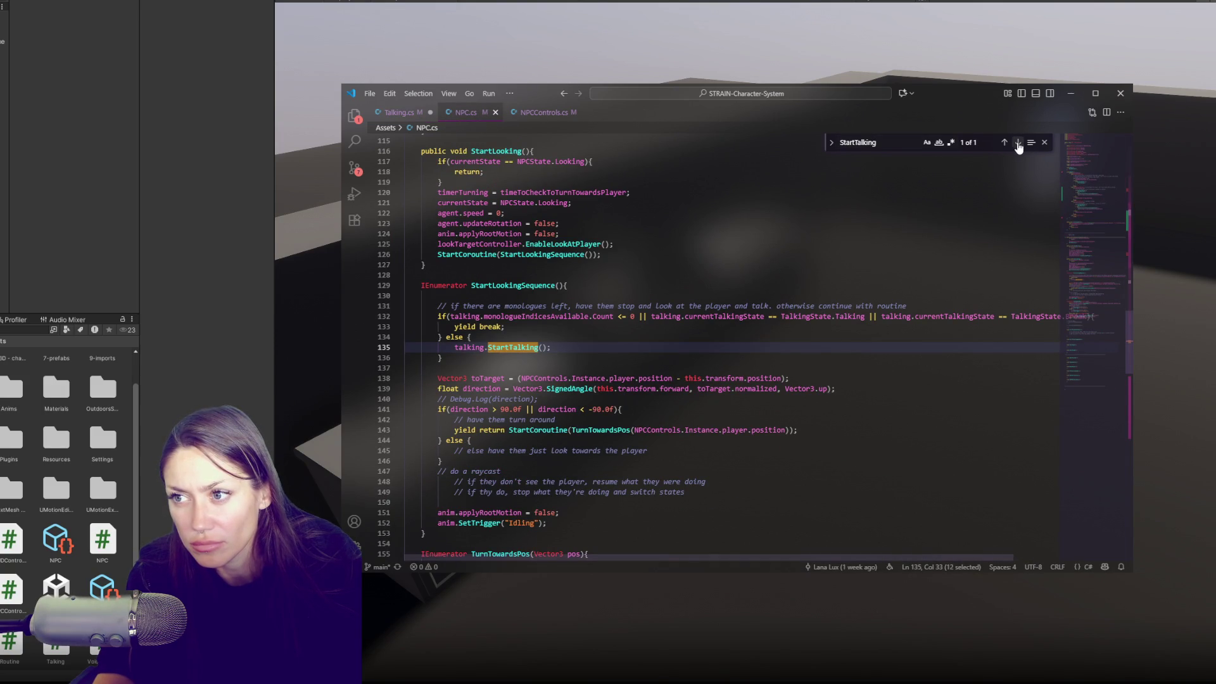
pyautogui.click(646, 297)
pyautogui.scroll(3, 647, 300)
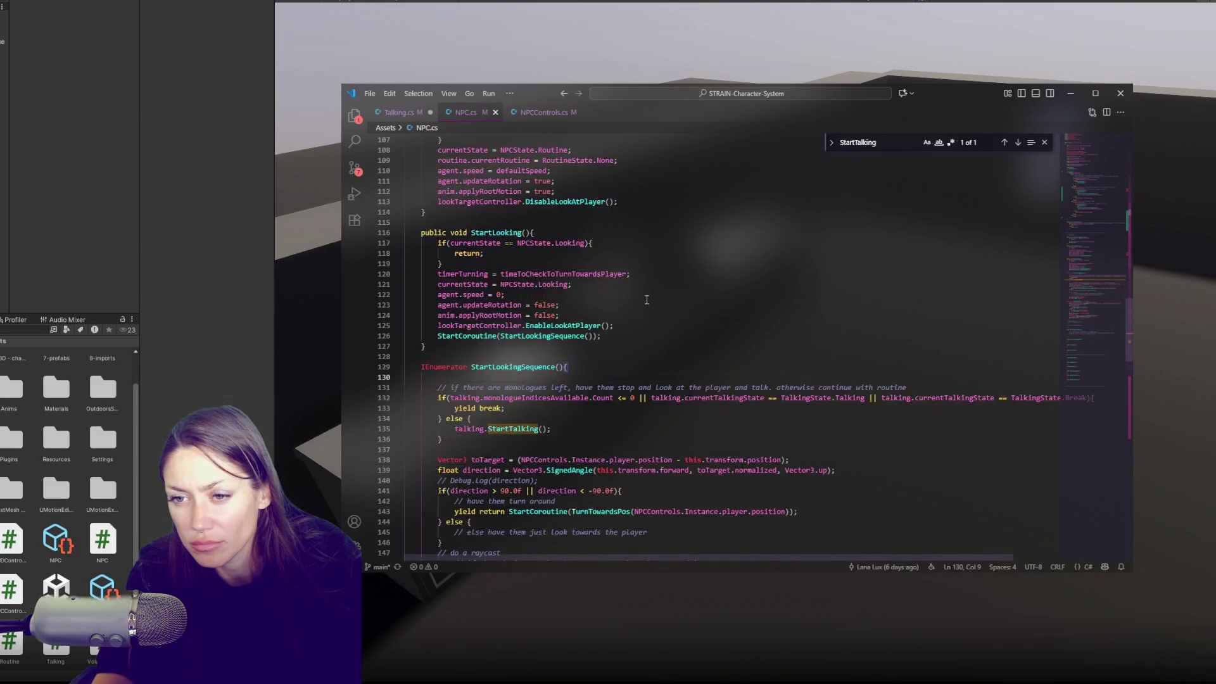
pyautogui.click(647, 395)
pyautogui.press('Return')
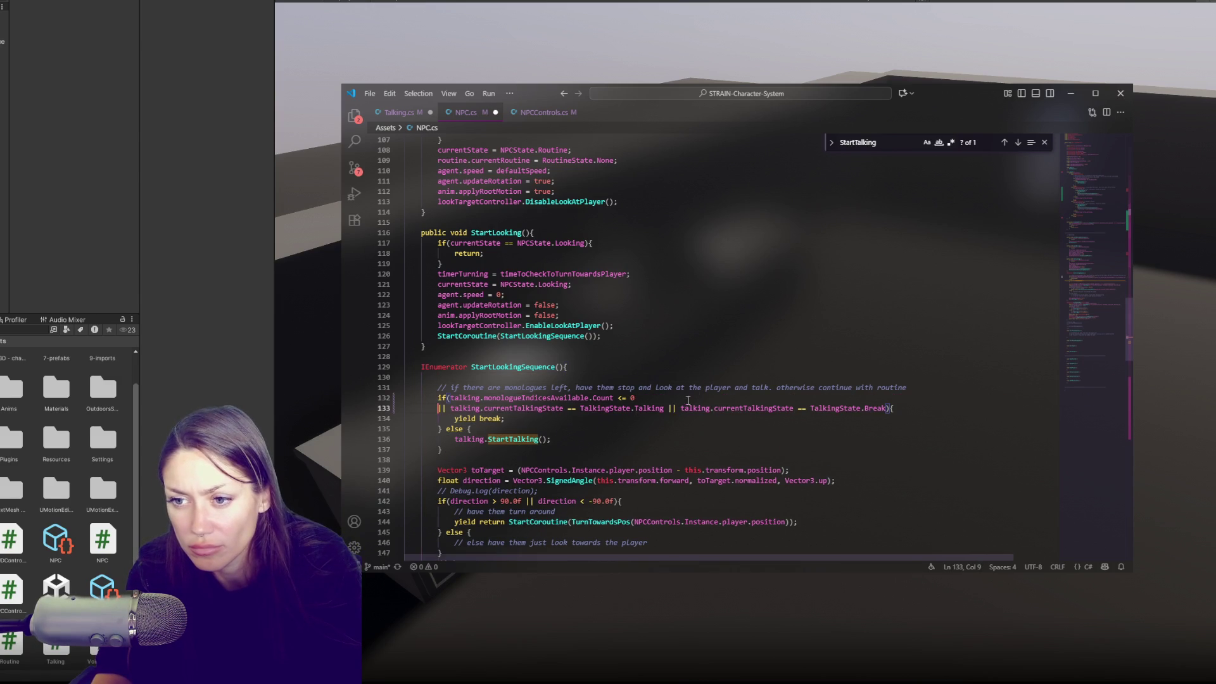
pyautogui.click(667, 408)
pyautogui.press('Return')
pyautogui.scroll(-1, 691, 410)
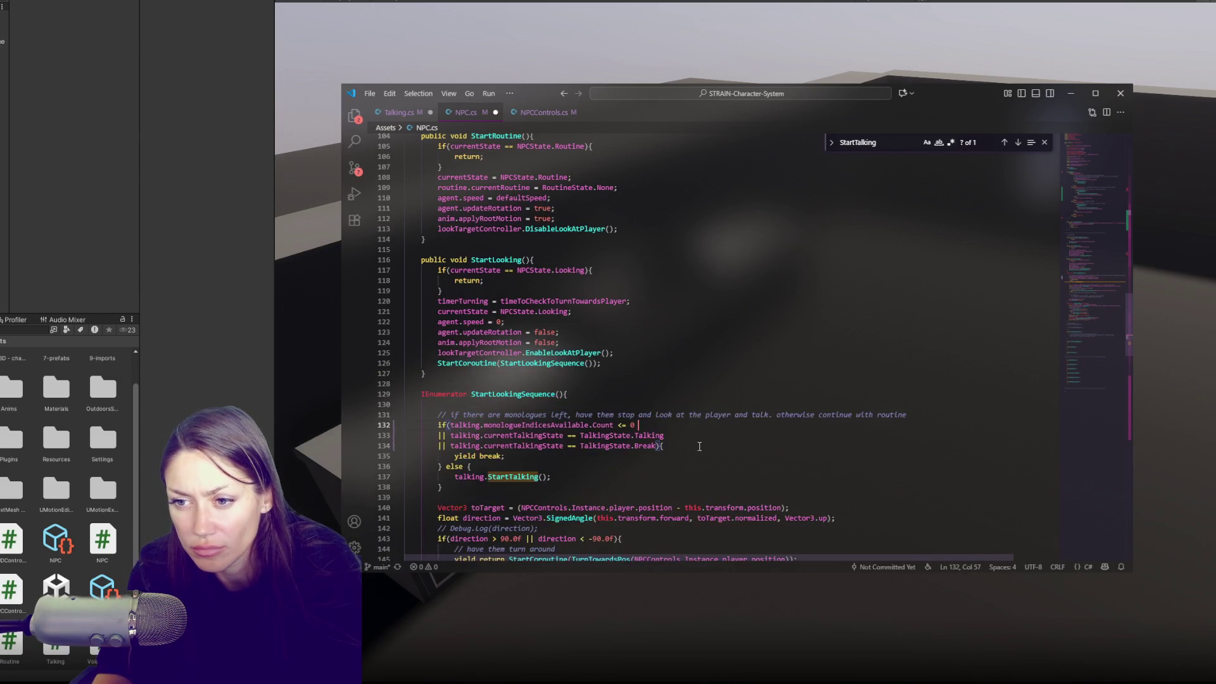
pyautogui.press('End')
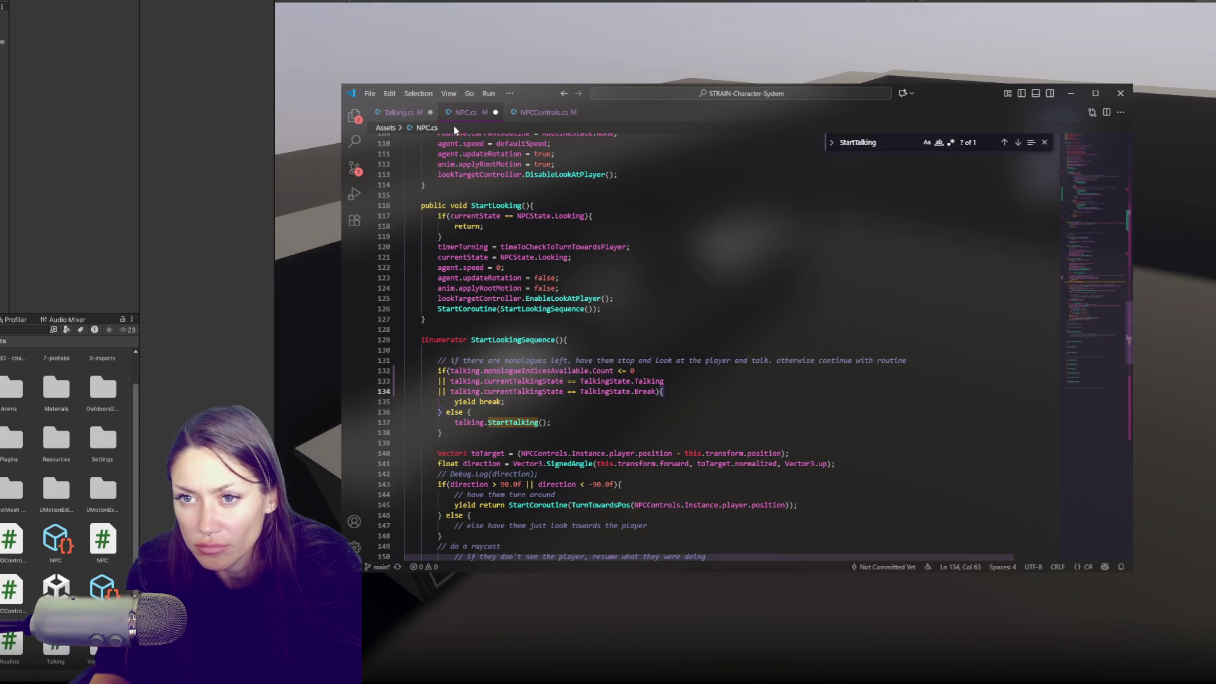
pyautogui.click(394, 114)
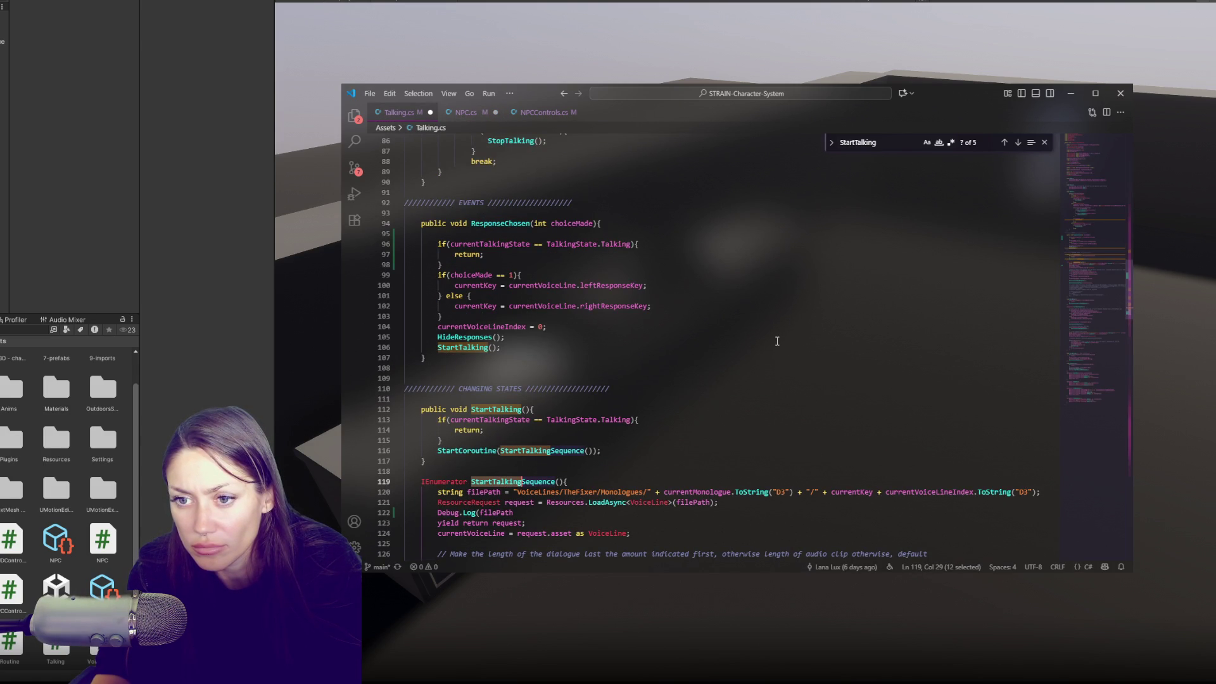
pyautogui.click(459, 117)
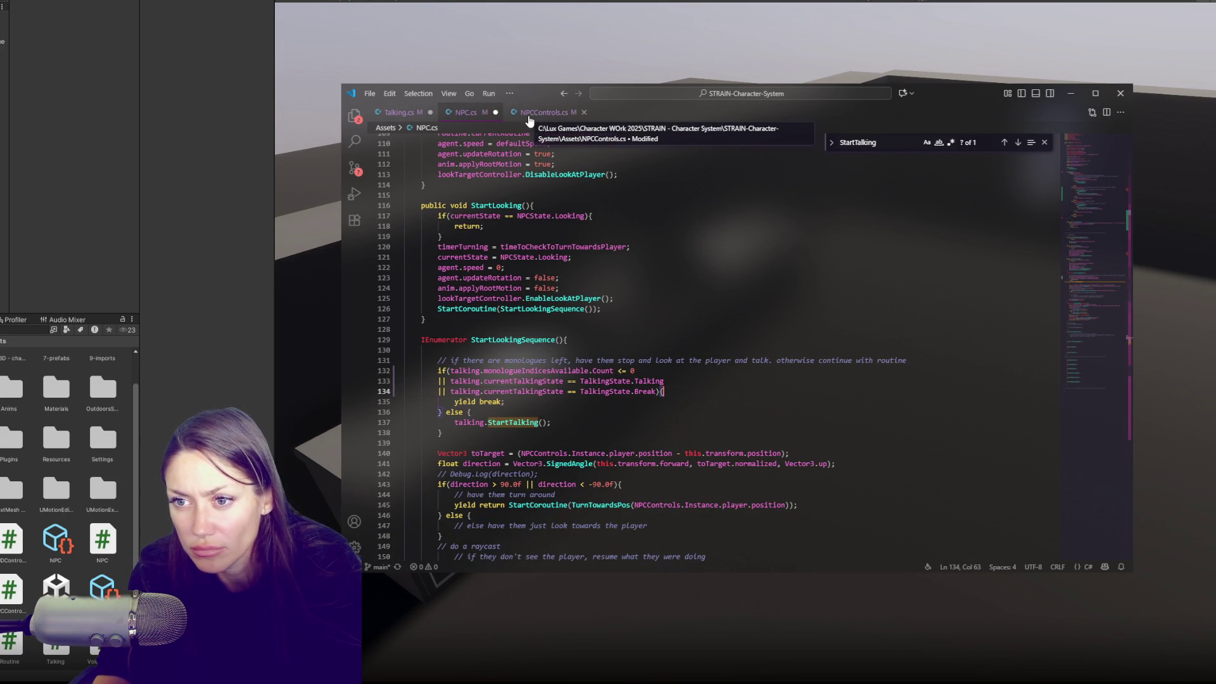
pyautogui.click(1107, 160)
pyautogui.scroll(-9, 788, 280)
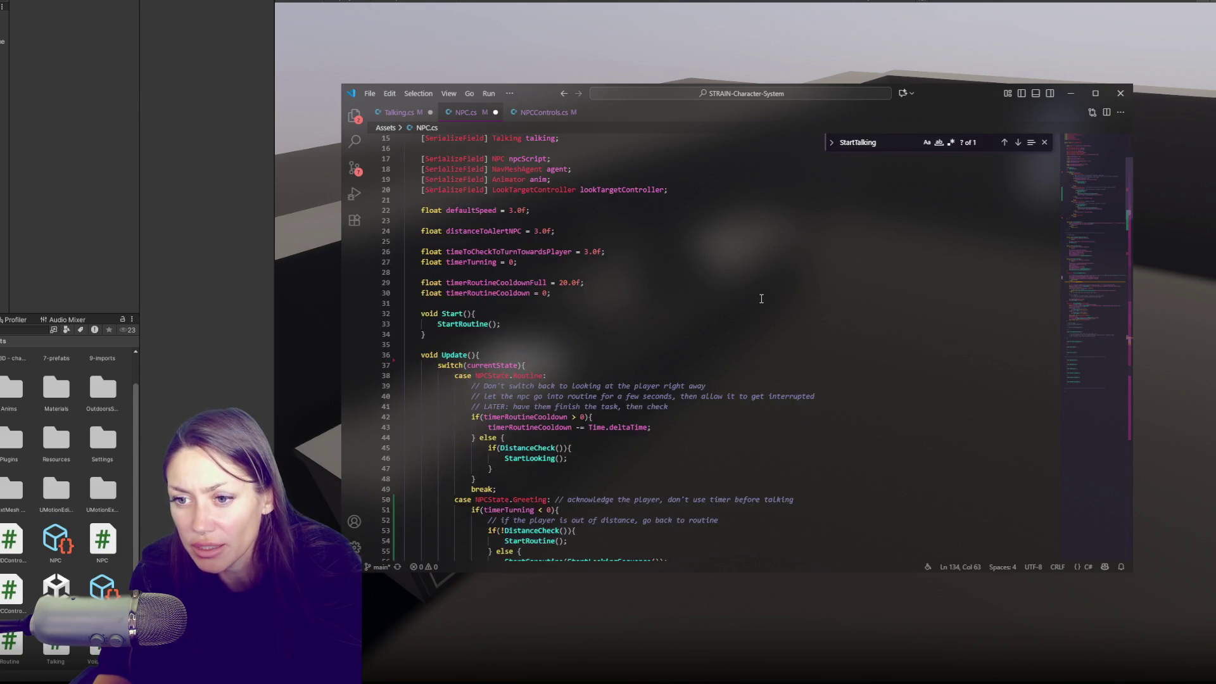
# Cut the Greeting case from NPC.cs's Update, delete Greeting from the NPCState enum, and save NPCControls.cs.
pyautogui.moveTo(505, 488); pyautogui.dragTo(405, 358)
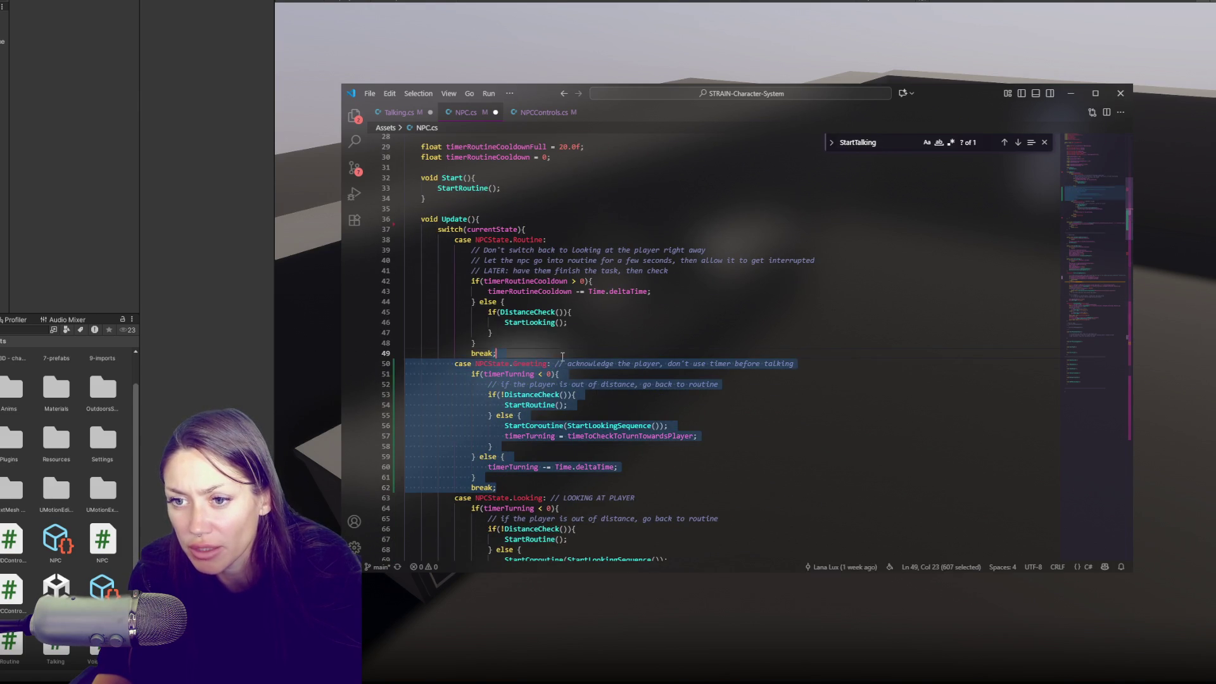
pyautogui.hotkey('ctrl', 'x')
pyautogui.click(528, 112)
pyautogui.scroll(8, 588, 253)
pyautogui.doubleClick(588, 198)
pyautogui.press('BackSpace')
pyautogui.press('BackSpace')
pyautogui.hotkey('ctrl', 's')
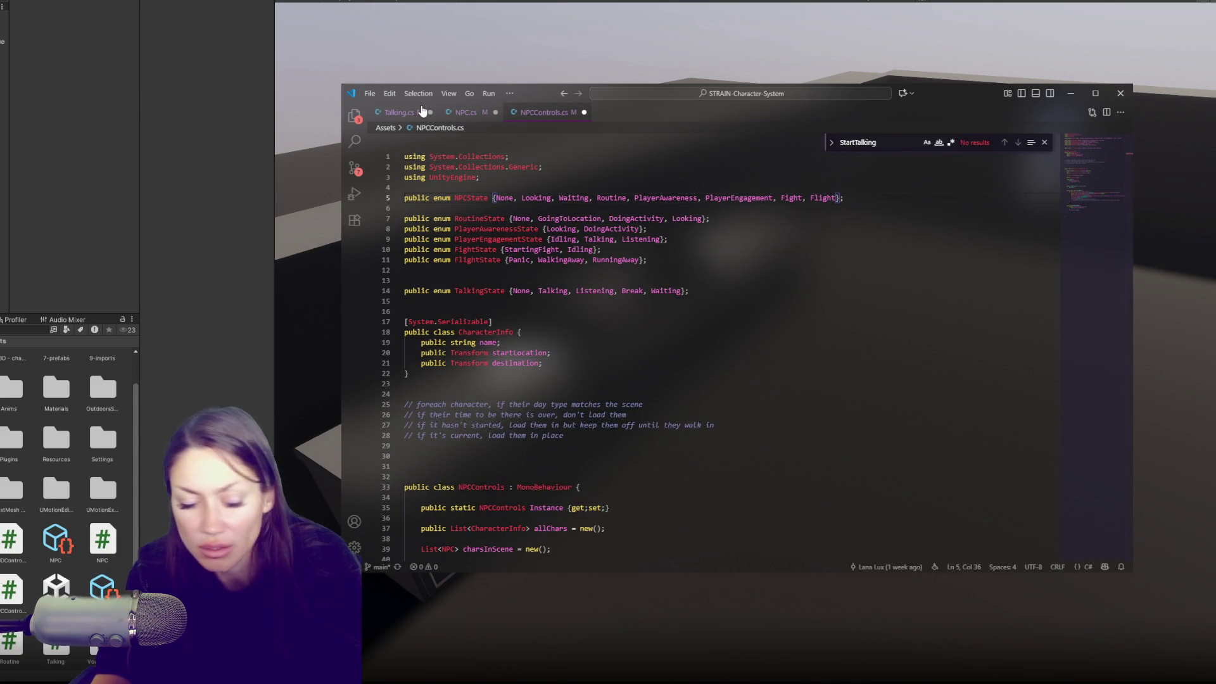
# Look over NPC.cs, Talking.cs and the NPCState enum, placing the caret in the TalkingState enum.
pyautogui.hotkey('ctrl', 'Tab')
pyautogui.click(418, 117)
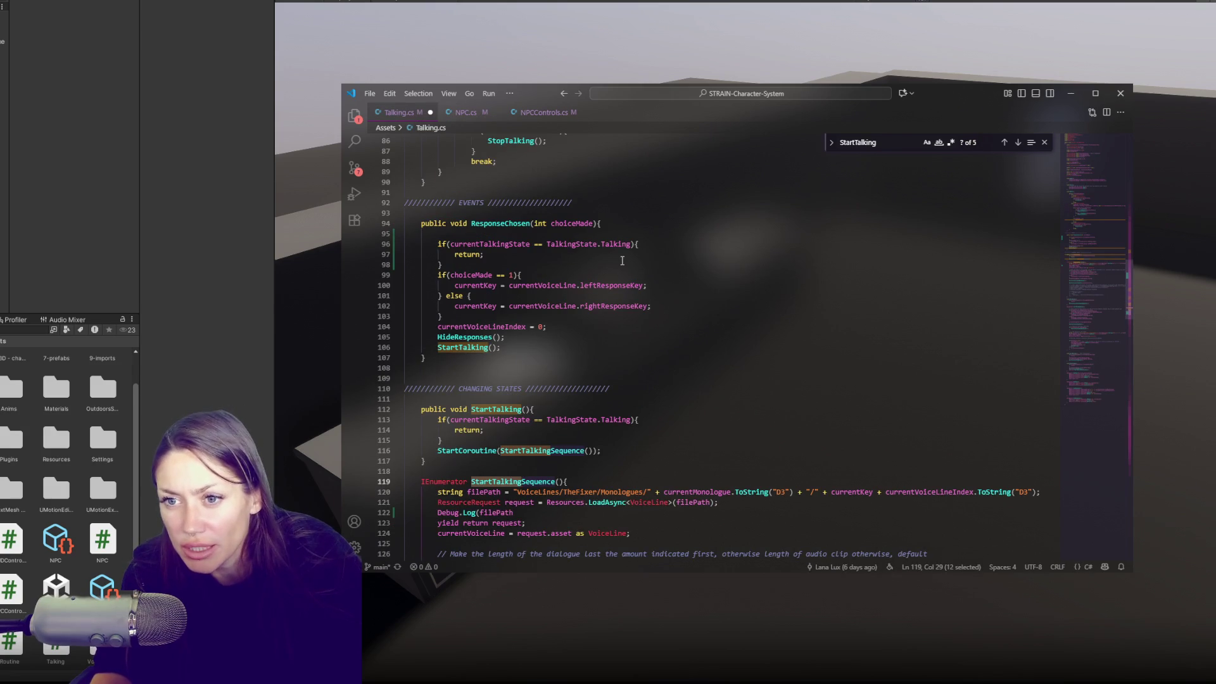
pyautogui.scroll(8, 858, 249)
pyautogui.scroll(6, 858, 250)
pyautogui.scroll(-5, 860, 246)
pyautogui.scroll(15, 859, 246)
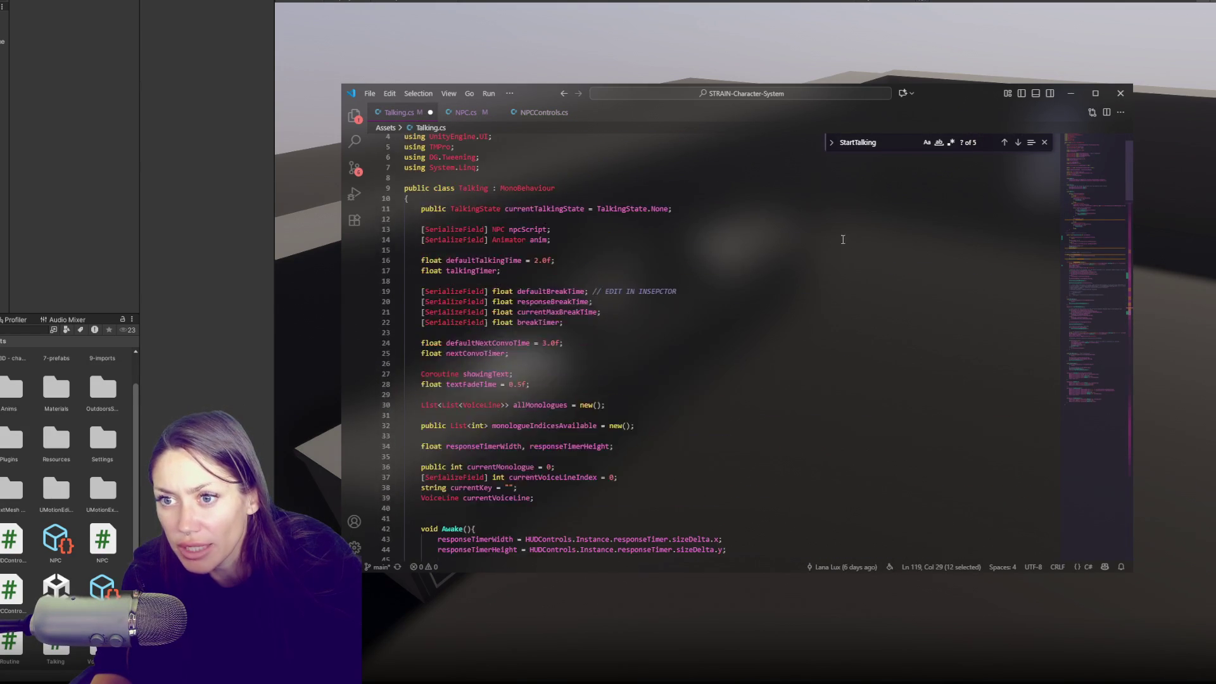
pyautogui.click(522, 115)
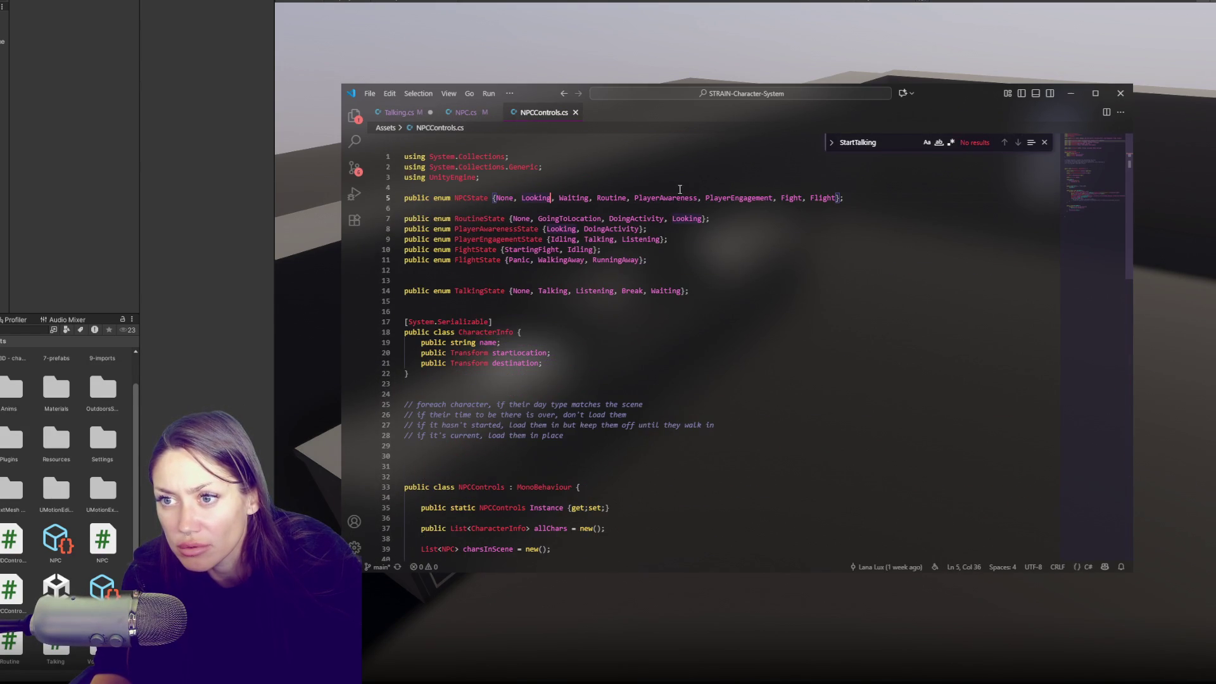
pyautogui.click(596, 197)
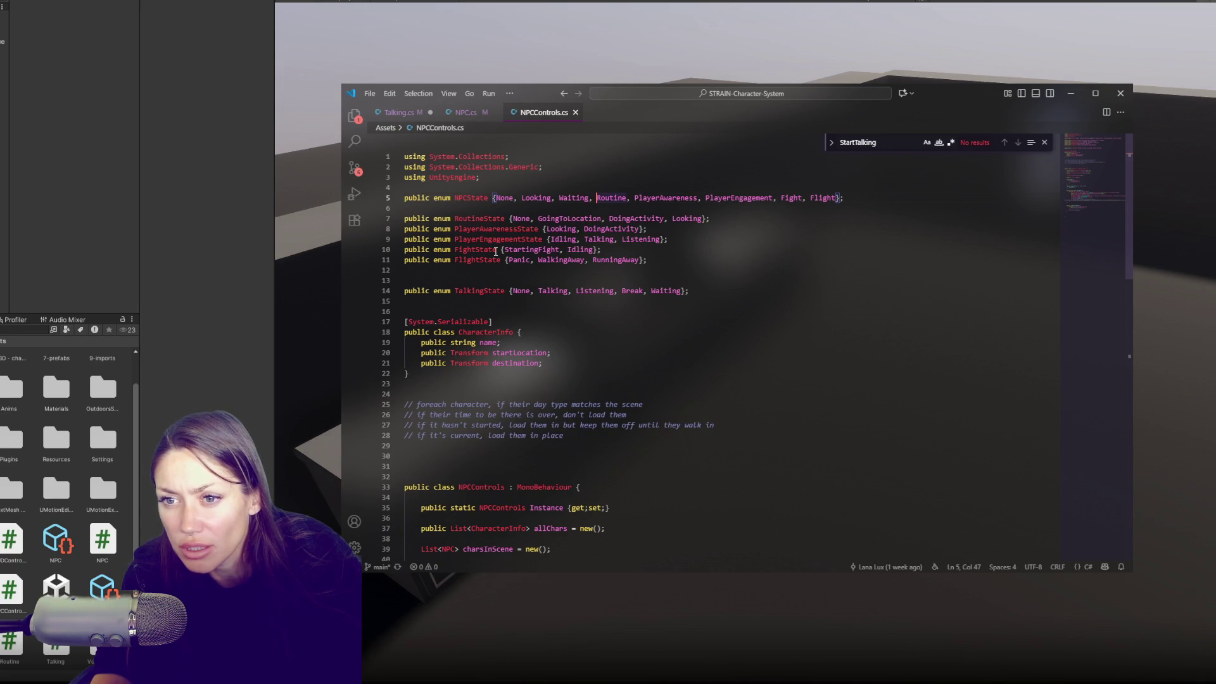
pyautogui.click(685, 292)
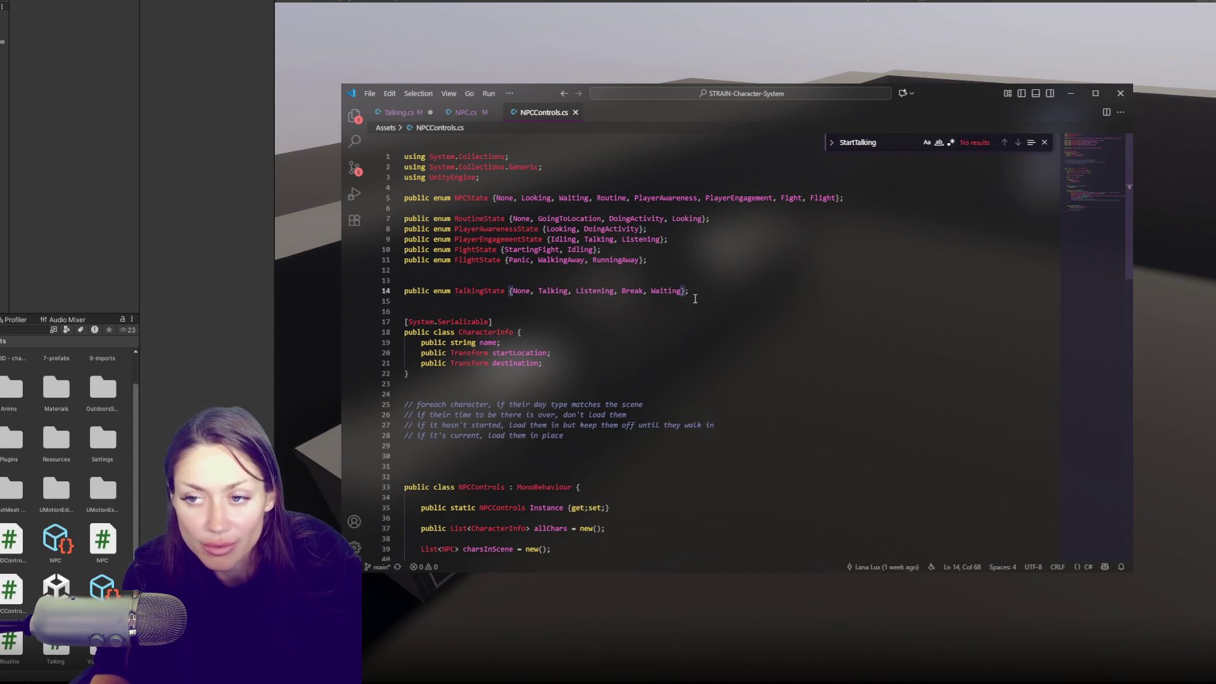
# Append a TalkingCoolDown value after Waiting in TalkingState and view Talking.cs's Update switch.
pyautogui.write(', Co')
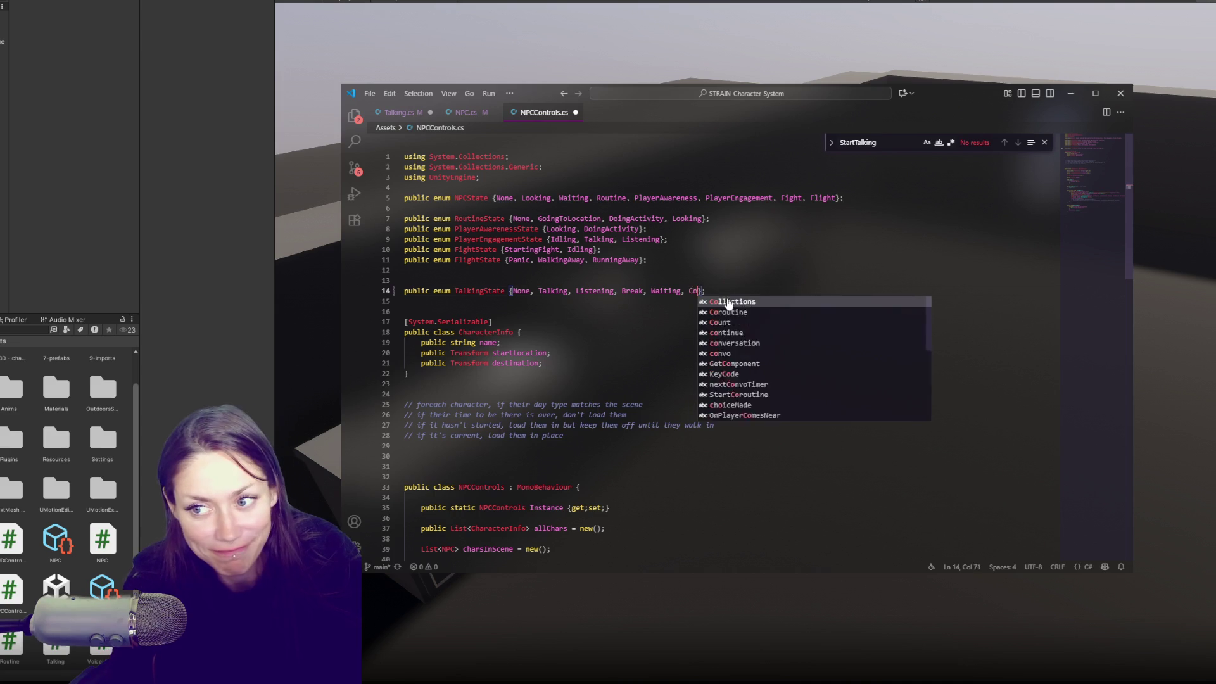
pyautogui.write('olDown')
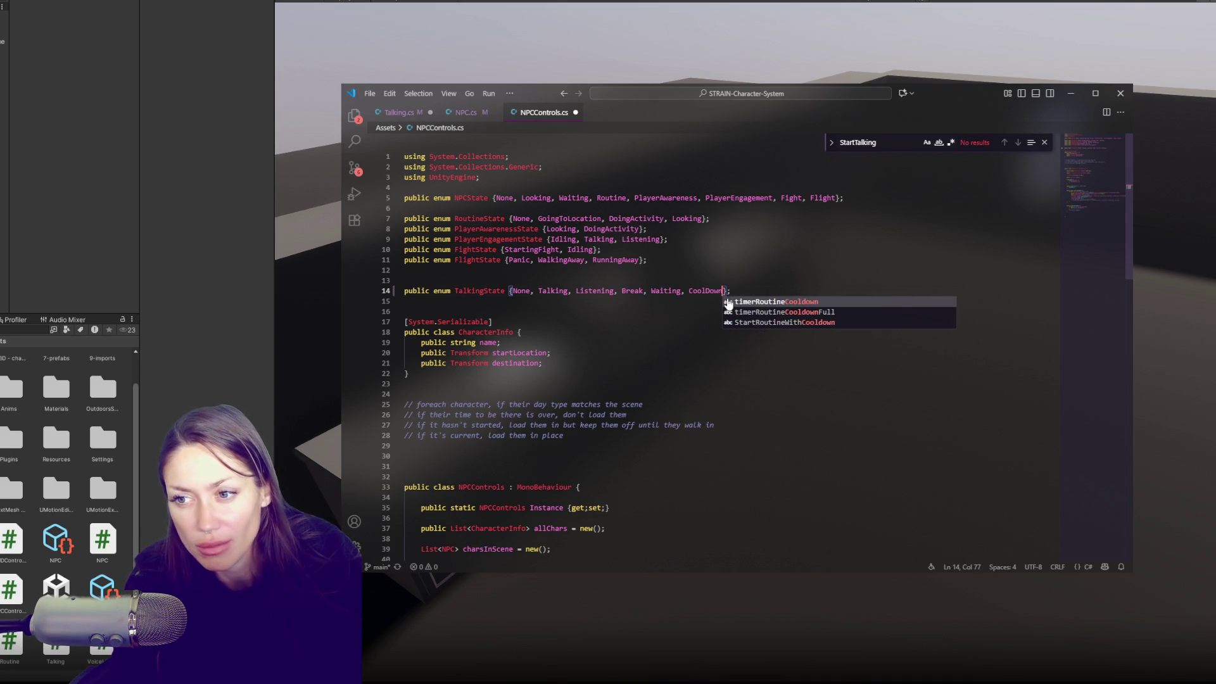
pyautogui.click(691, 295)
pyautogui.write('Talking')
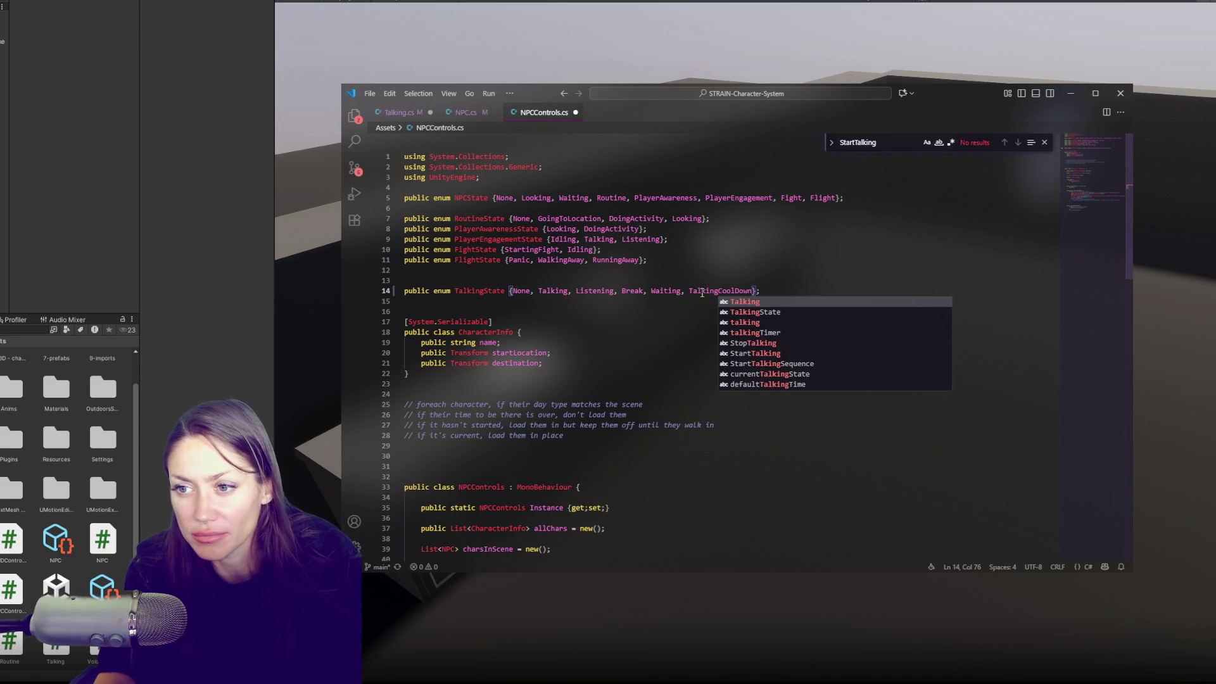
pyautogui.doubleClick(702, 293)
pyautogui.click(467, 114)
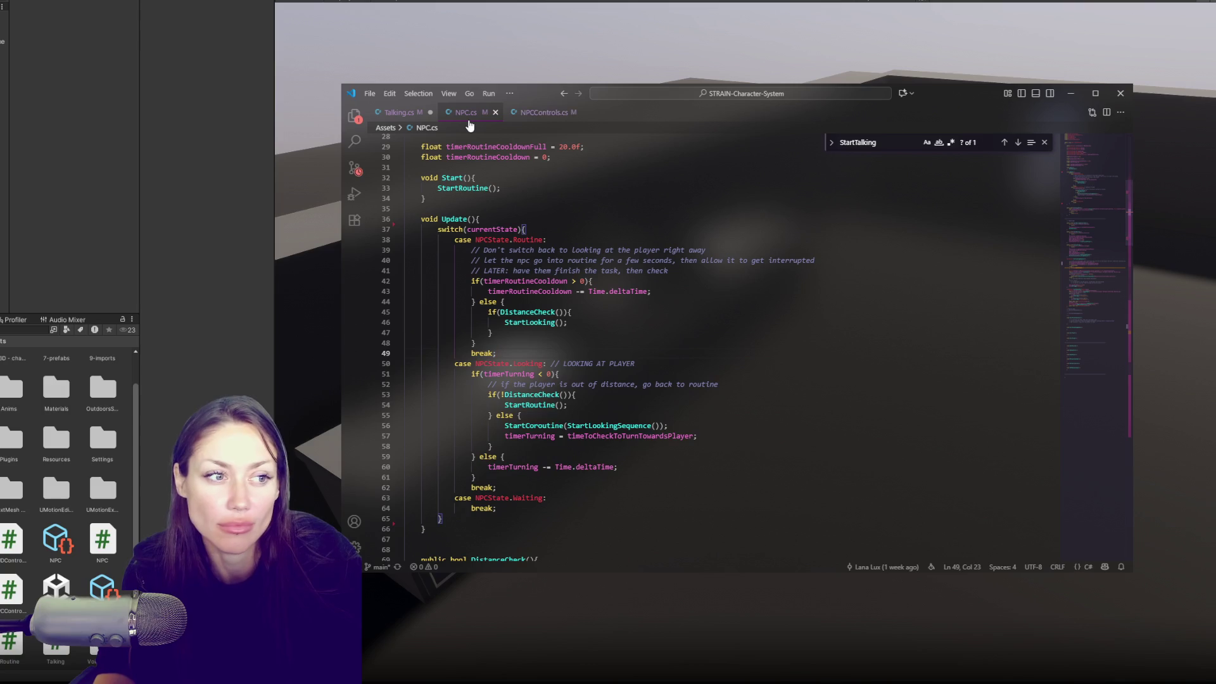
pyautogui.click(399, 112)
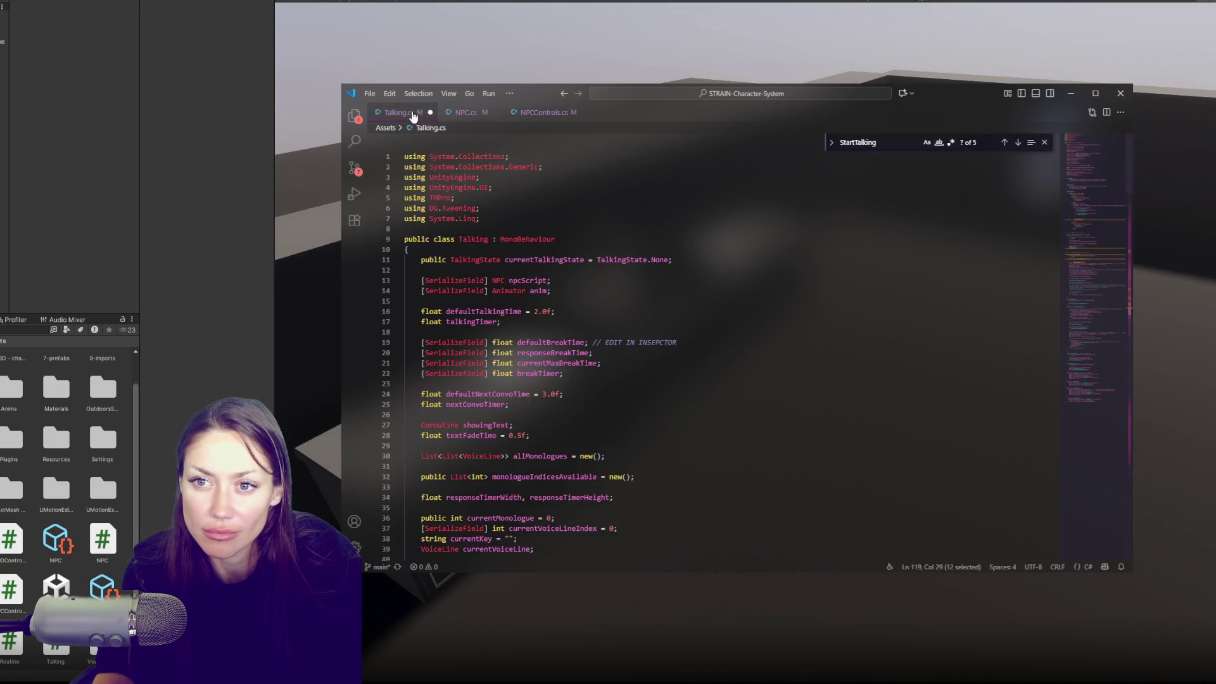
pyautogui.scroll(-15, 690, 326)
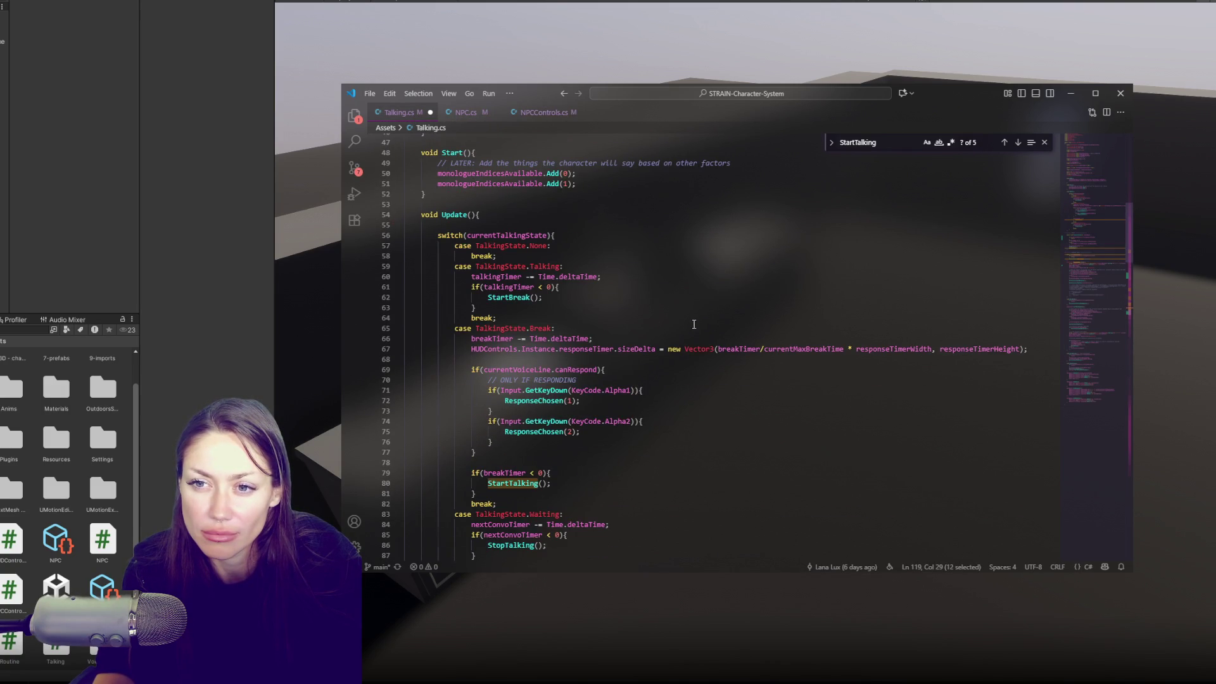
# Add an empty 'case TalkingState.TalkingCooldown:' with a break after the Waiting case.
pyautogui.scroll(-5, 694, 325)
pyautogui.click(554, 405)
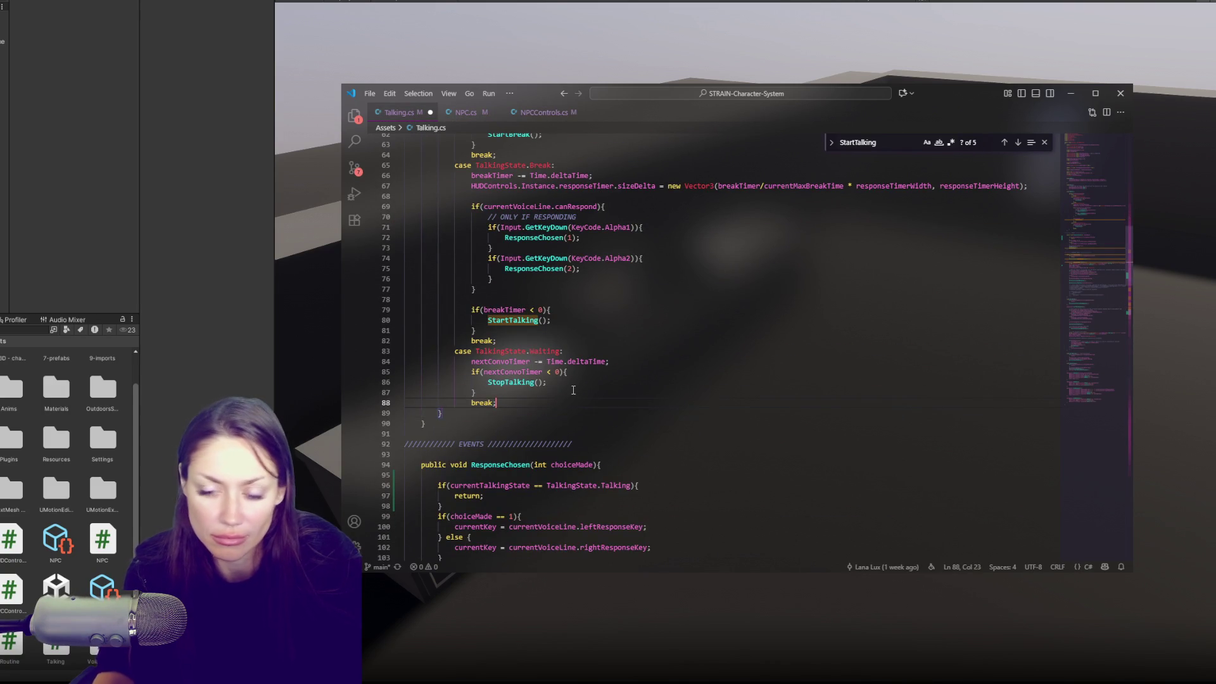
pyautogui.press('Return')
pyautogui.write('case Ta')
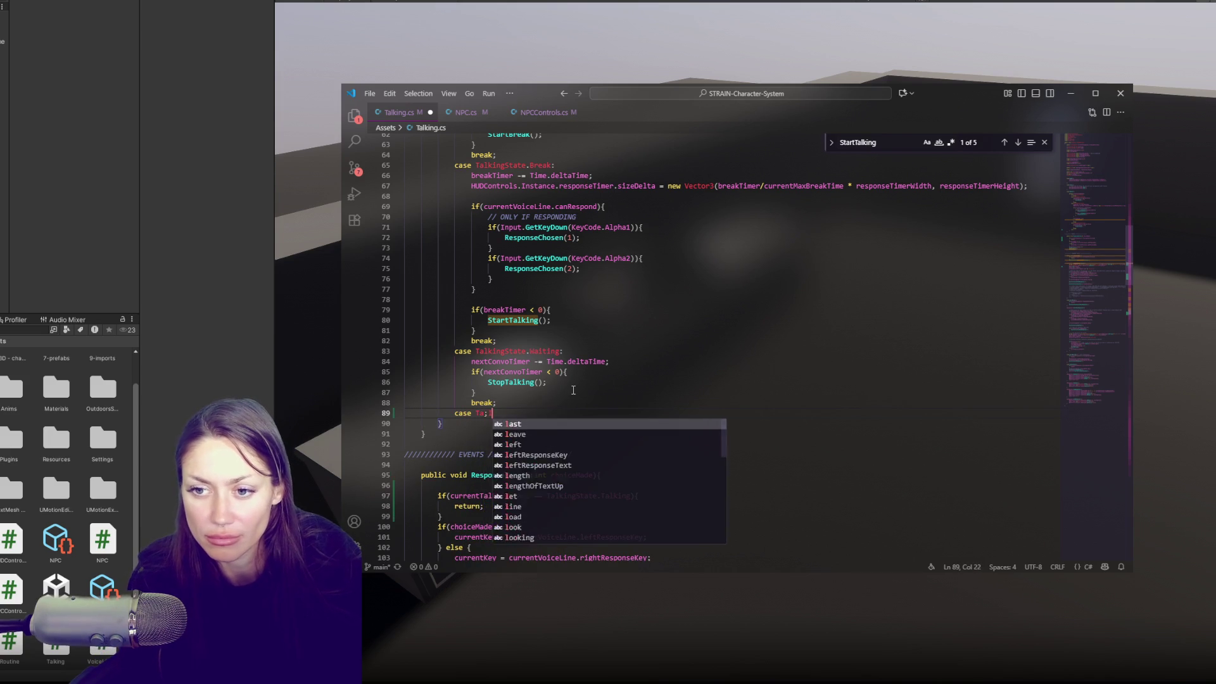
pyautogui.write('lkingStat')
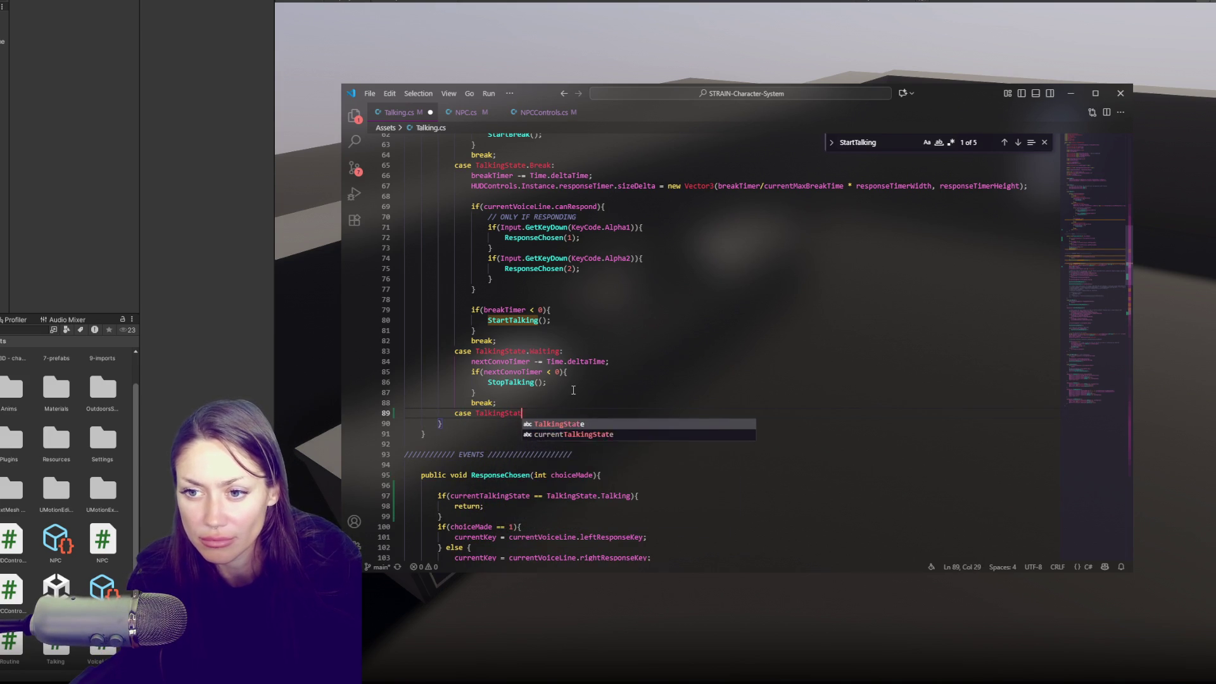
pyautogui.write('e.TalkingCoo')
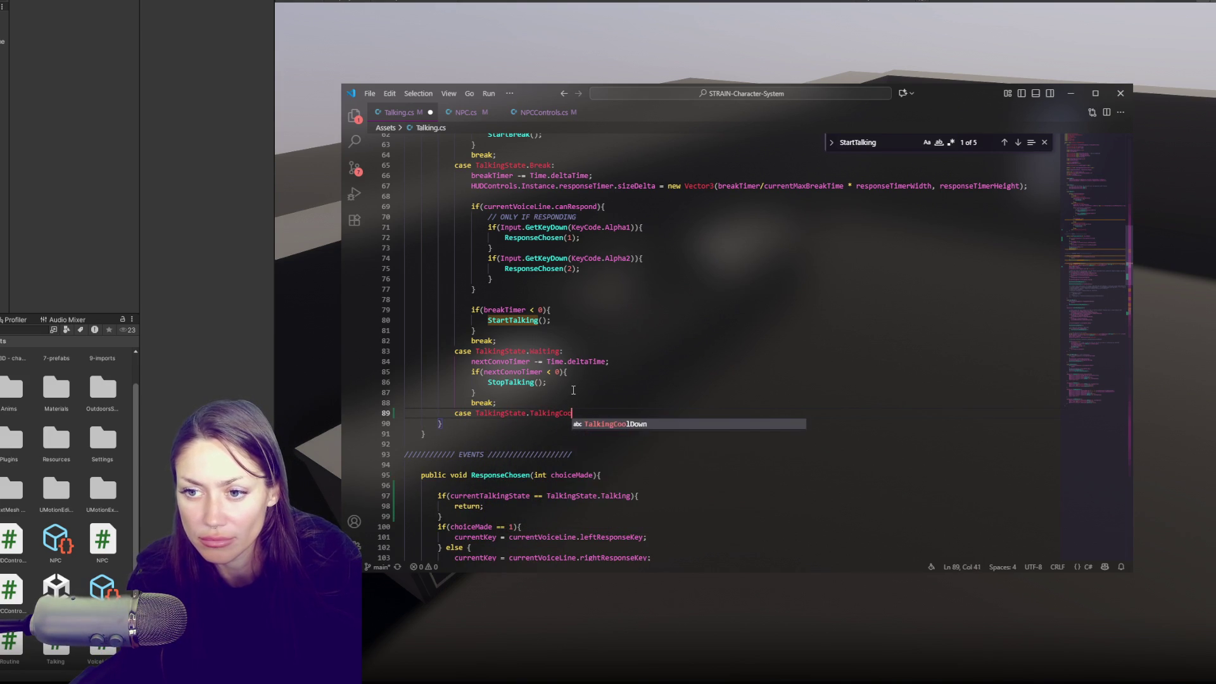
pyautogui.write('ldown:')
pyautogui.press('Return')
pyautogui.write('break;')
# Copy the Waiting case's nextConvoTimer countdown block into the TalkingCooldown case.
pyautogui.click(573, 390)
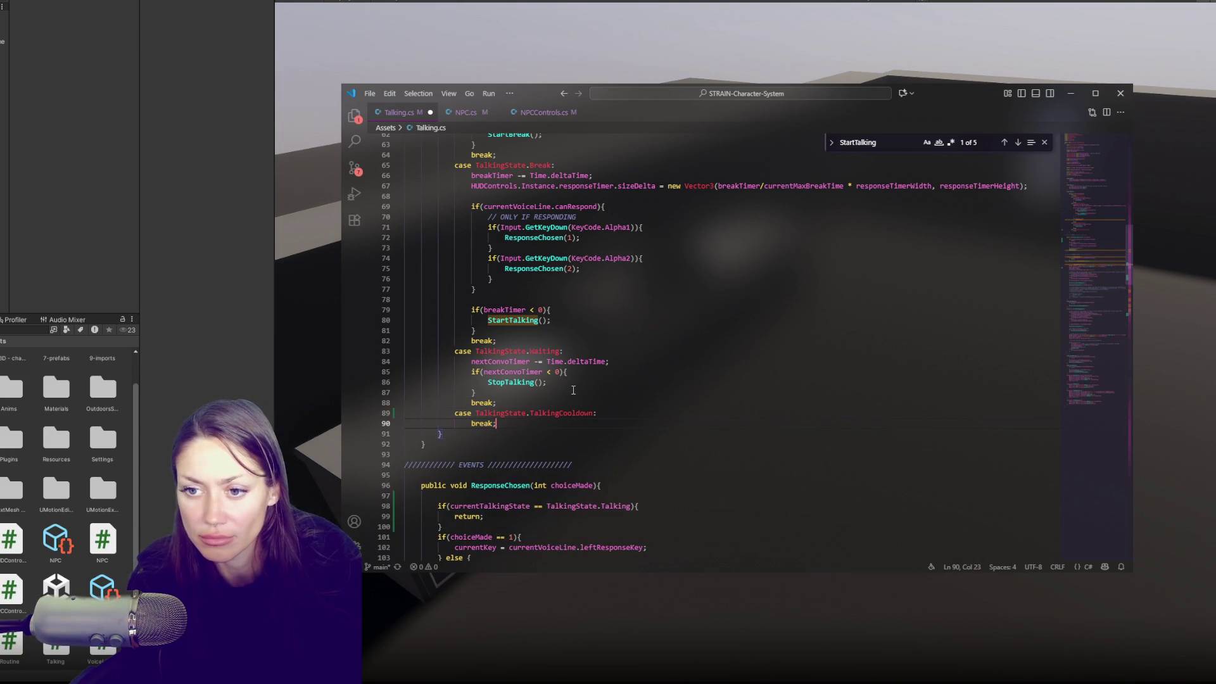
pyautogui.moveTo(532, 392)
pyautogui.mouseDown()
pyautogui.moveTo(551, 356)
pyautogui.moveTo(577, 367)
pyautogui.mouseUp()
pyautogui.hotkey('ctrl', 'c')
pyautogui.click(608, 413)
pyautogui.hotkey('ctrl', 'v')
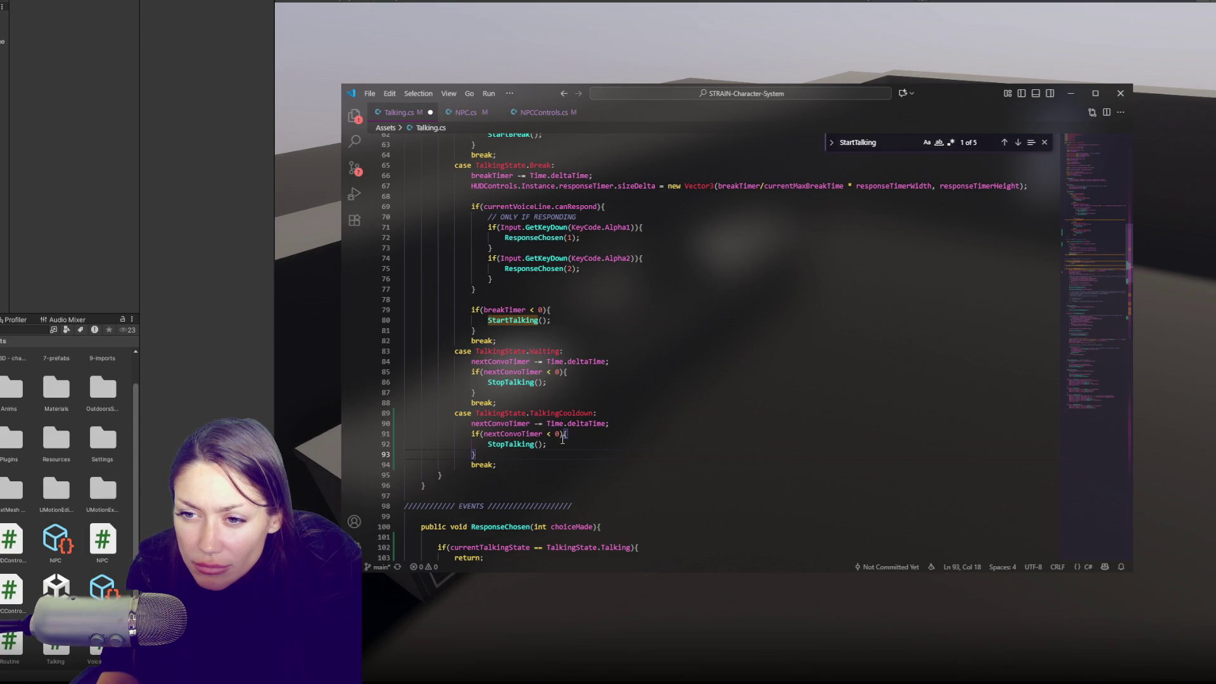
pyautogui.scroll(4, 562, 439)
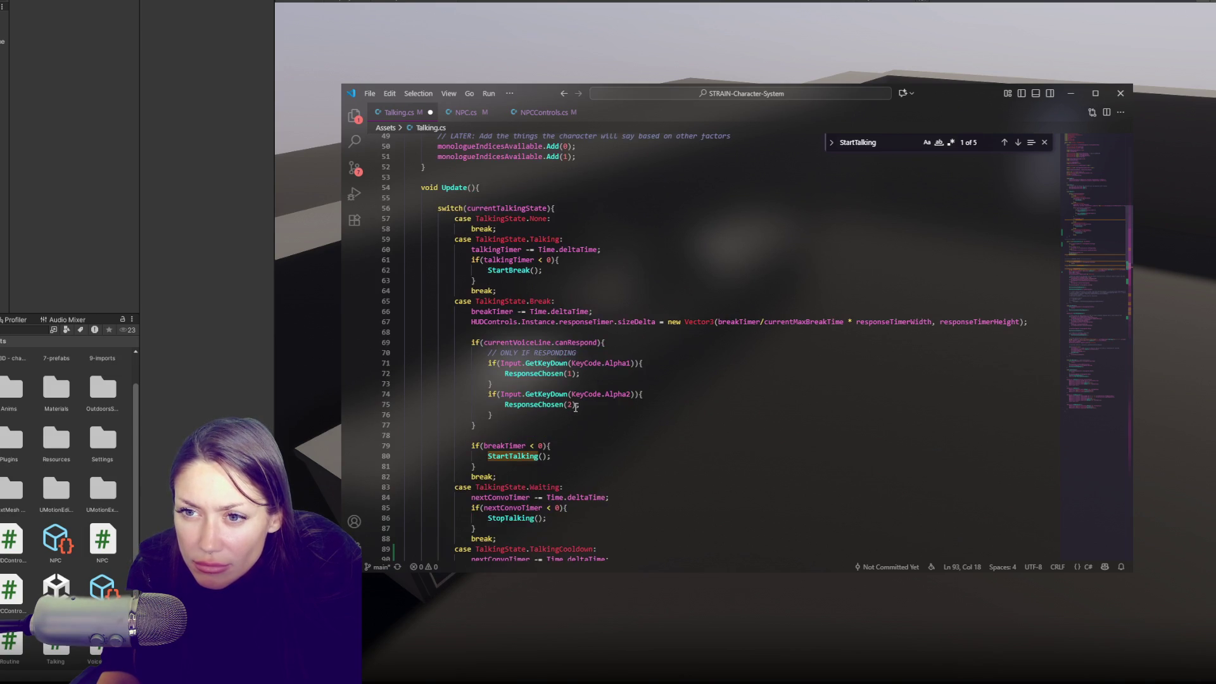
pyautogui.scroll(-3, 575, 407)
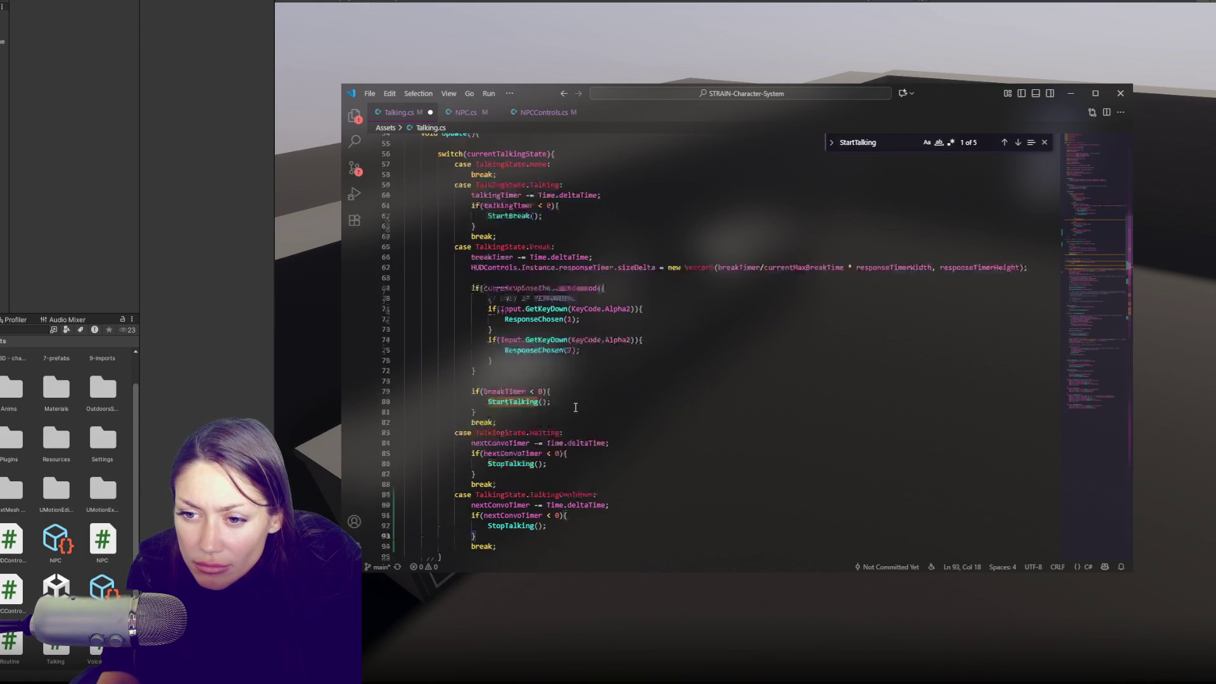
# Replace both nextConvoTimer references in the TalkingCooldown case with talkingCooldownTimer.
pyautogui.doubleClick(572, 467)
pyautogui.hotkey('ctrl', 'f')
pyautogui.doubleClick(529, 477)
pyautogui.write('talkingCoo')
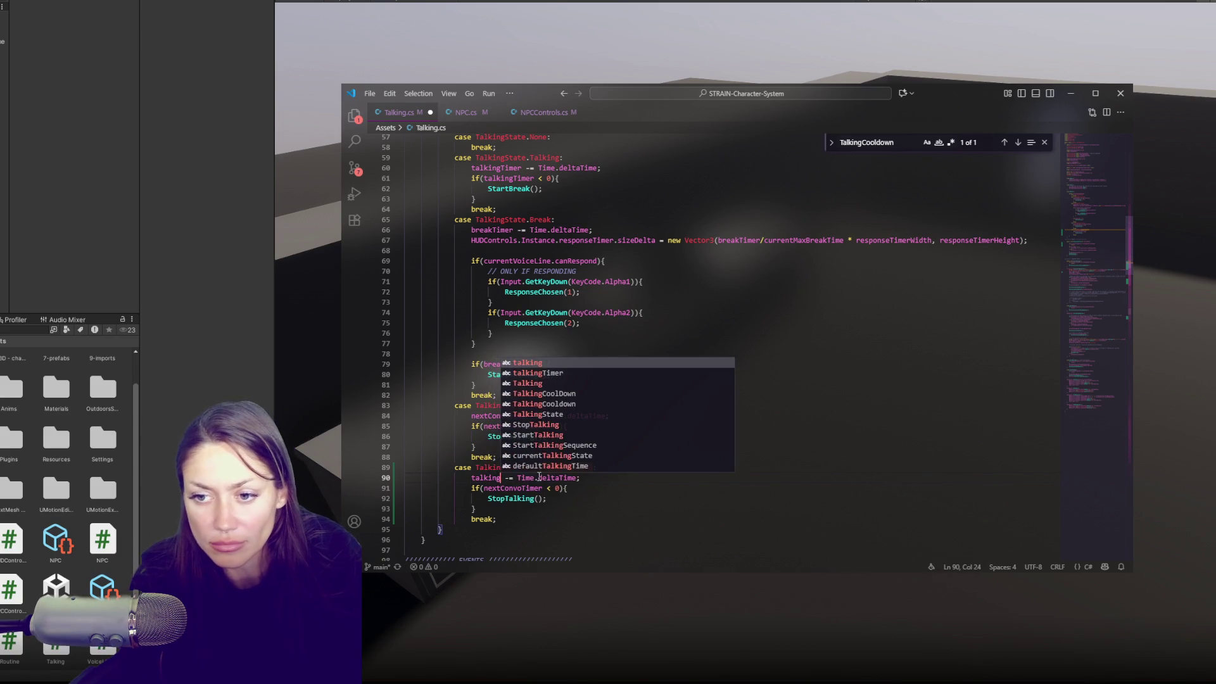
pyautogui.write('ldownTimer')
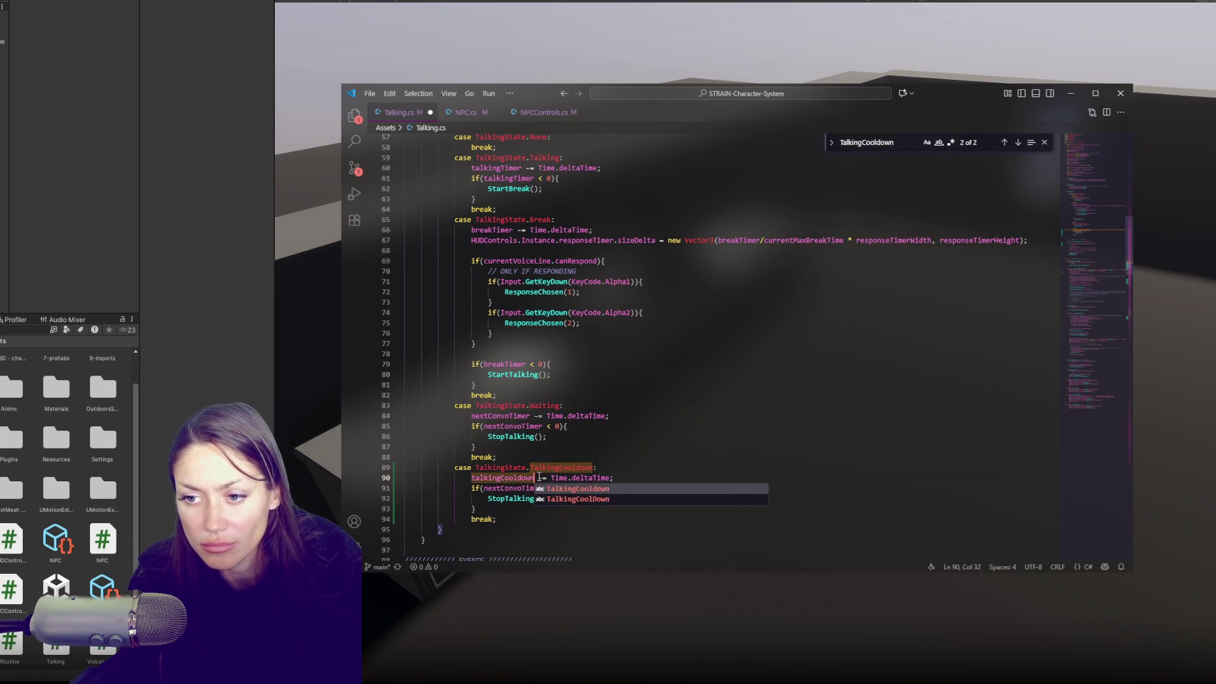
pyautogui.doubleClick(539, 477)
pyautogui.hotkey('ctrl', 'c')
pyautogui.doubleClick(513, 488)
pyautogui.hotkey('ctrl', 'v')
# Replace the TalkingCooldown case's StopTalking() call with StartNone().
pyautogui.click(547, 499)
pyautogui.doubleClick(510, 499)
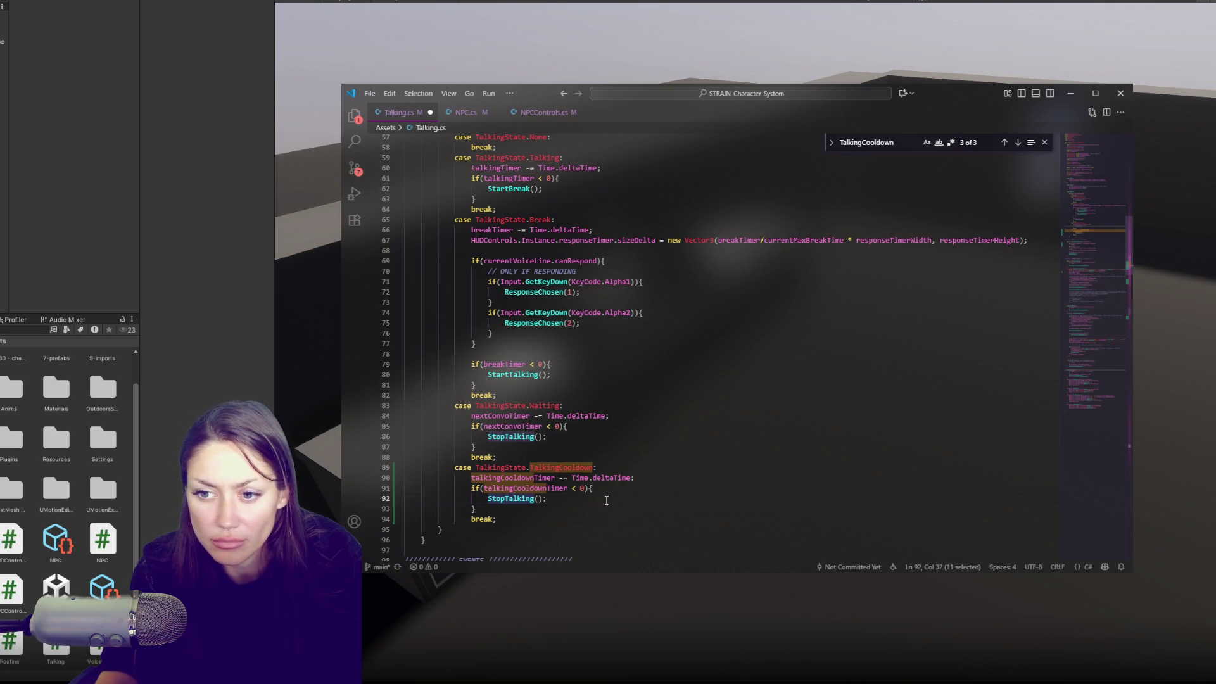
pyautogui.write('Start')
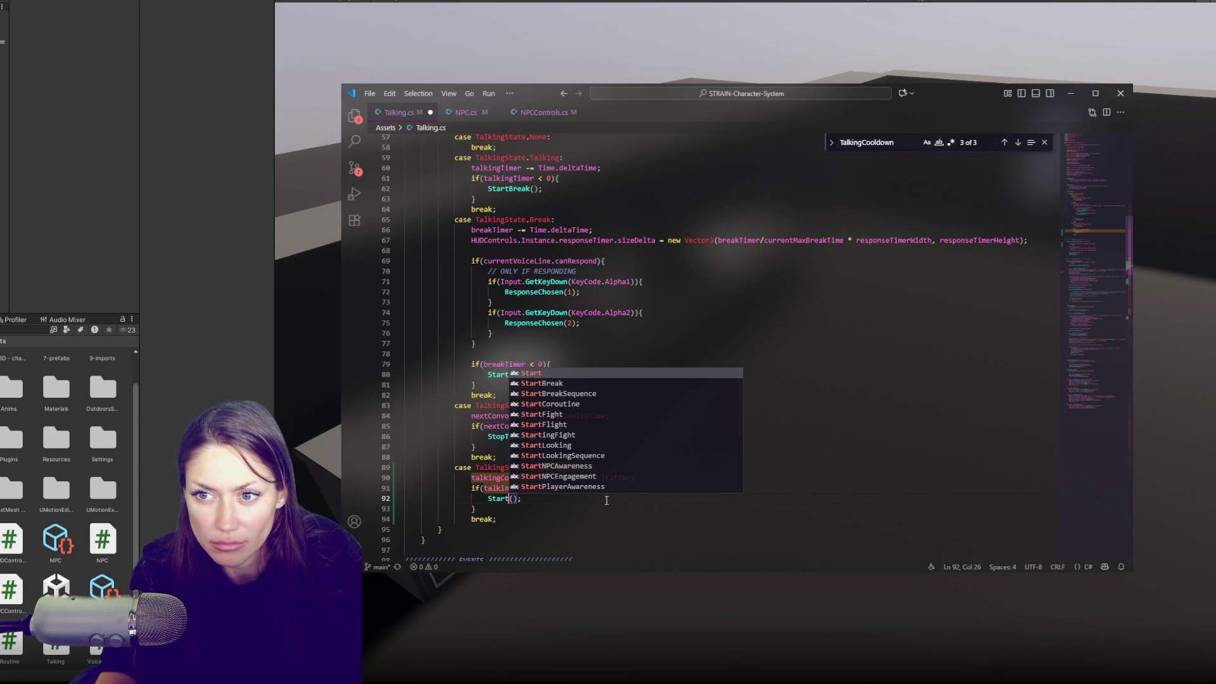
pyautogui.write('B')
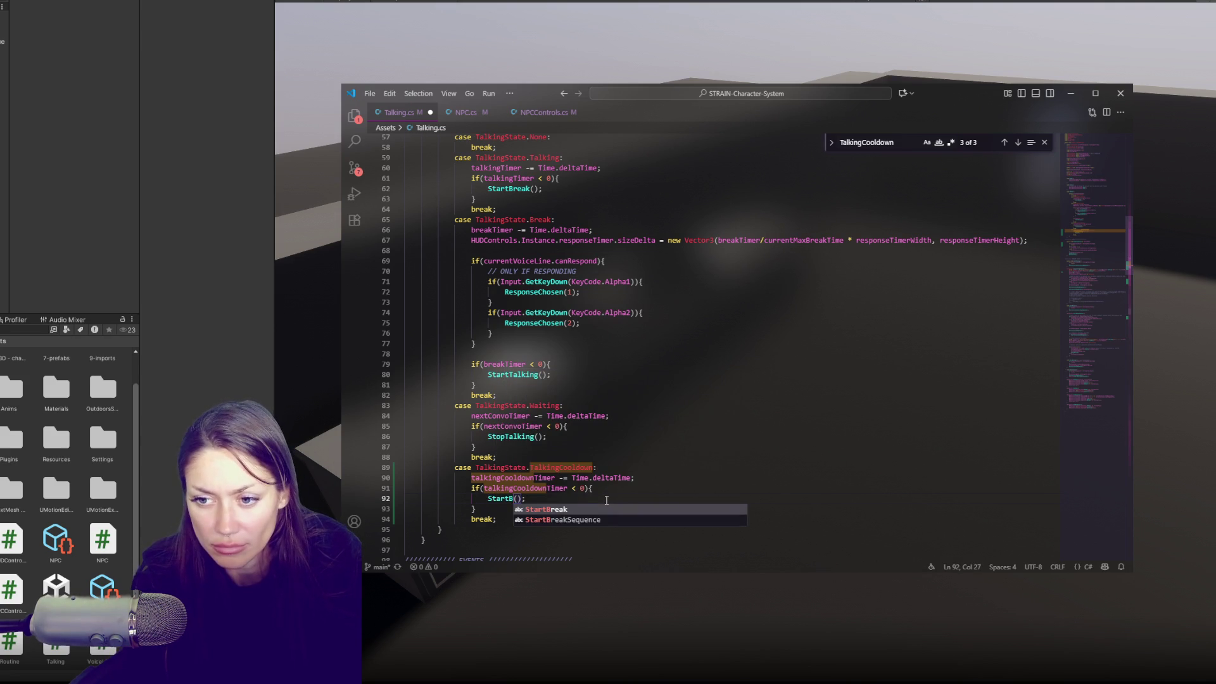
pyautogui.press('BackSpace')
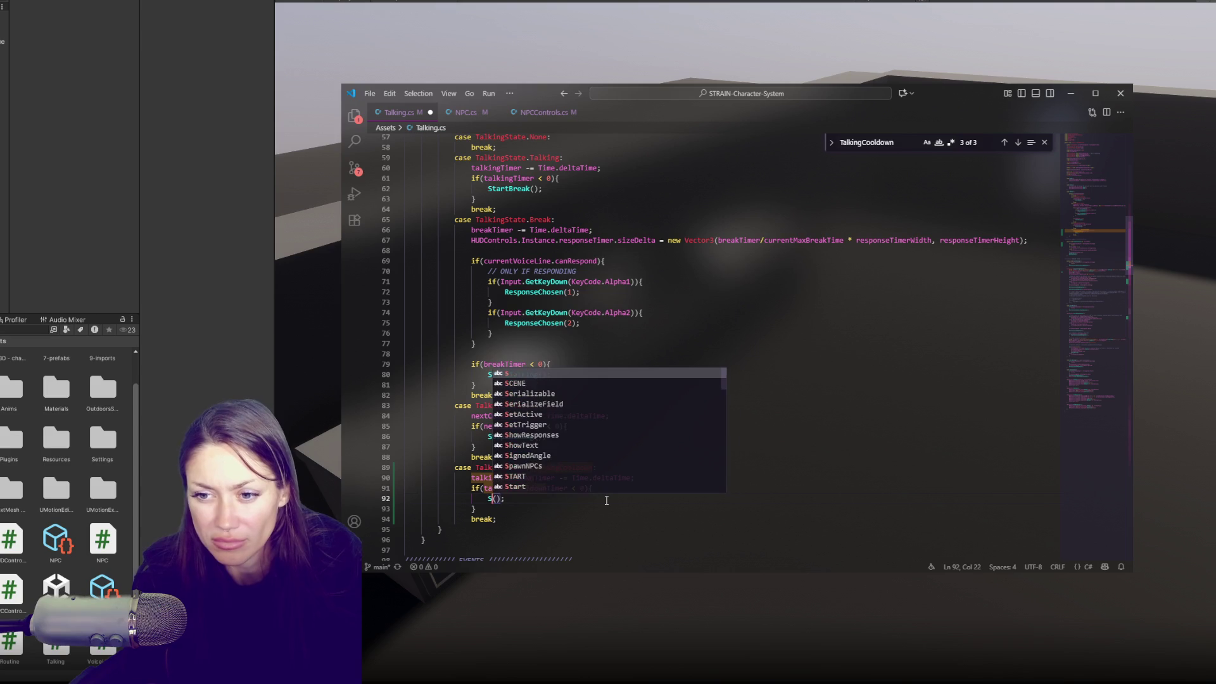
pyautogui.press('BackSpace')
pyautogui.press('BackSpace')
pyautogui.press('BackSpace')
pyautogui.scroll(-1, 617, 481)
pyautogui.write('tartNone')
pyautogui.click(415, 401)
pyautogui.scroll(-3, 419, 402)
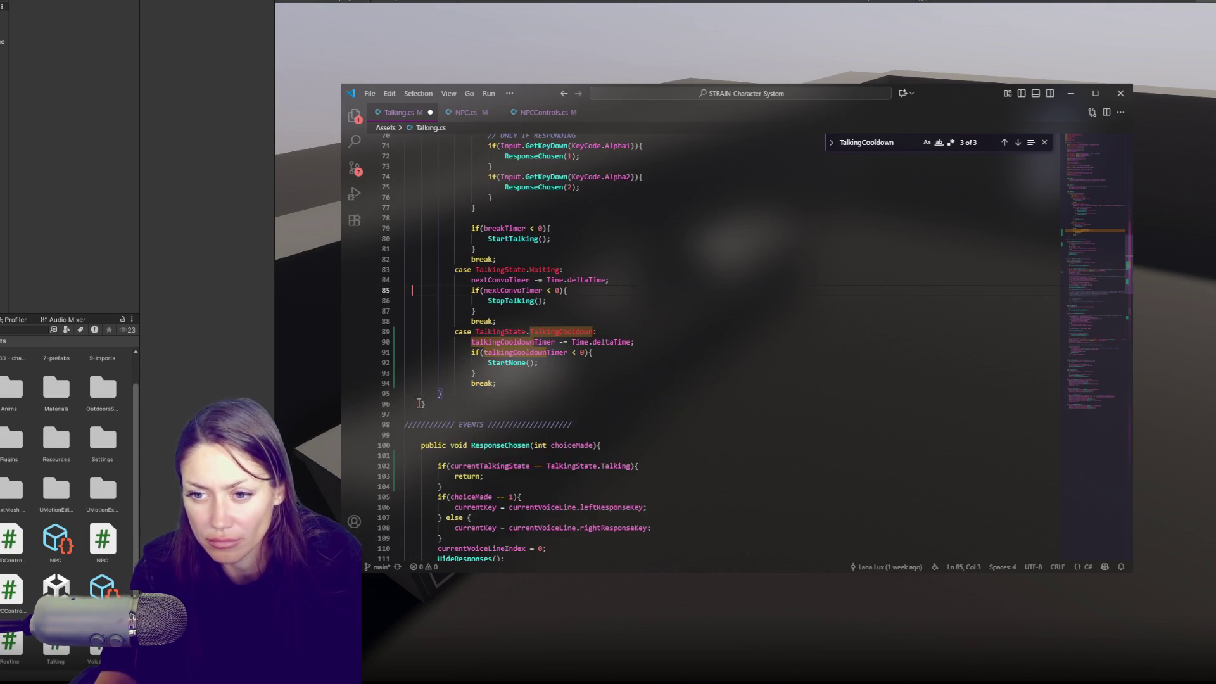
# Duplicate the StartTalking method and rename the copy StartNone.
pyautogui.click(445, 436)
pyautogui.scroll(-5, 491, 427)
pyautogui.click(443, 457)
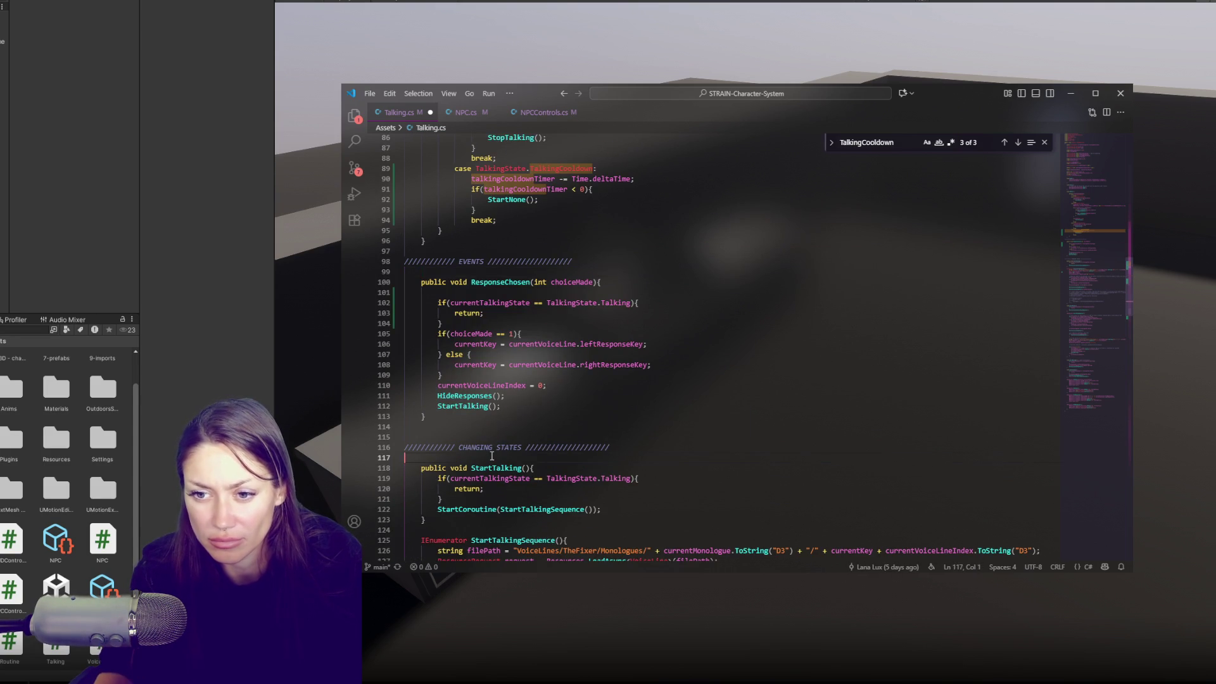
pyautogui.press('Return')
pyautogui.press('Return')
pyautogui.moveTo(444, 540); pyautogui.dragTo(461, 464)
pyautogui.hotkey('ctrl', 'c')
pyautogui.hotkey('ctrl', 'v')
pyautogui.doubleClick(508, 478)
pyautogui.write('StartNone')
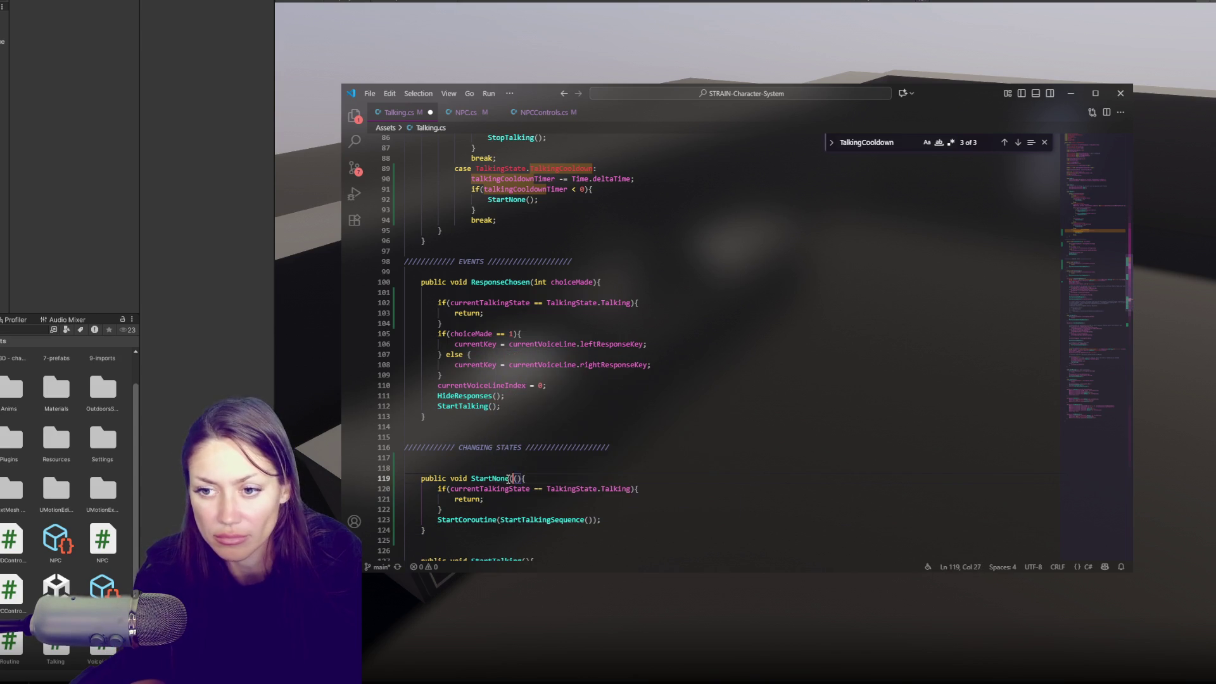
# Change StartNone's check to TalkingState.None and paste that comparison over the StartCoroutine line.
pyautogui.doubleClick(614, 488)
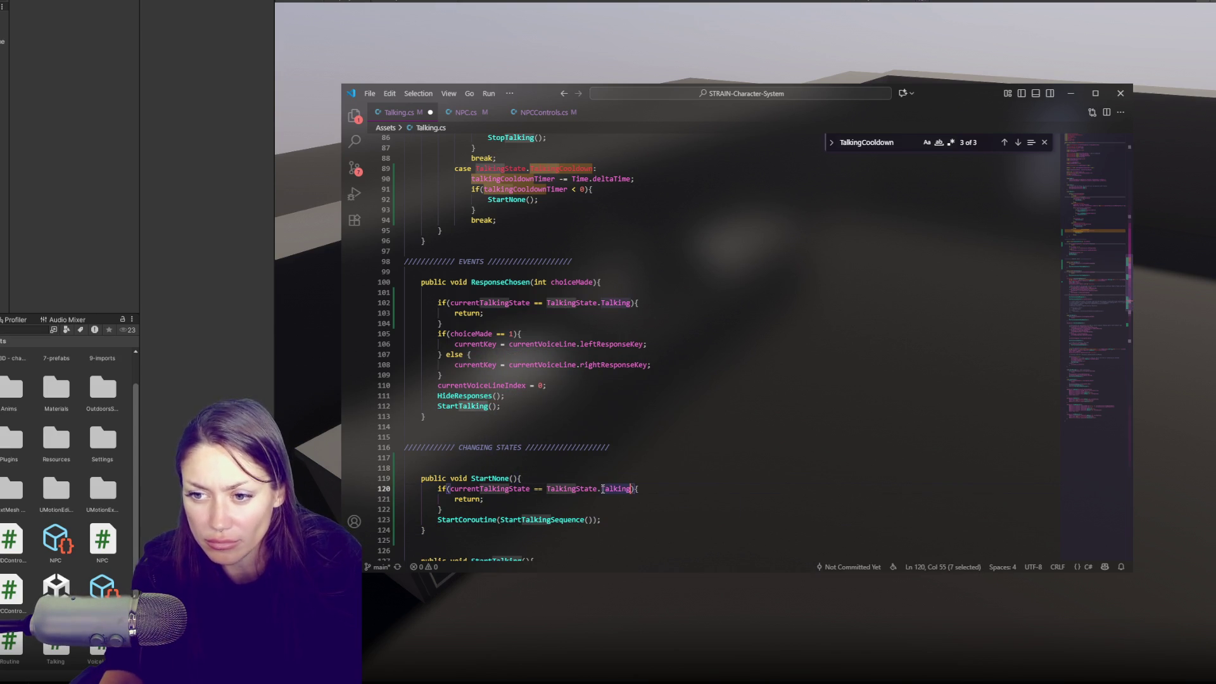
pyautogui.write('None')
pyautogui.click(567, 528)
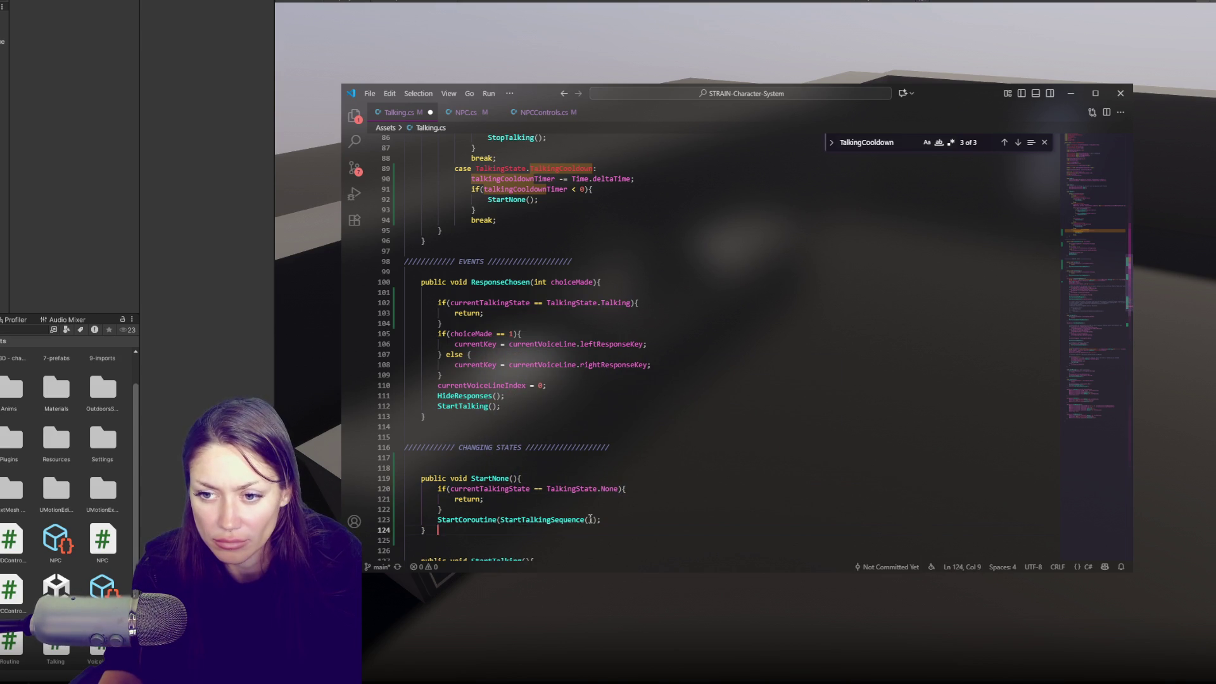
pyautogui.moveTo(450, 488); pyautogui.dragTo(618, 488)
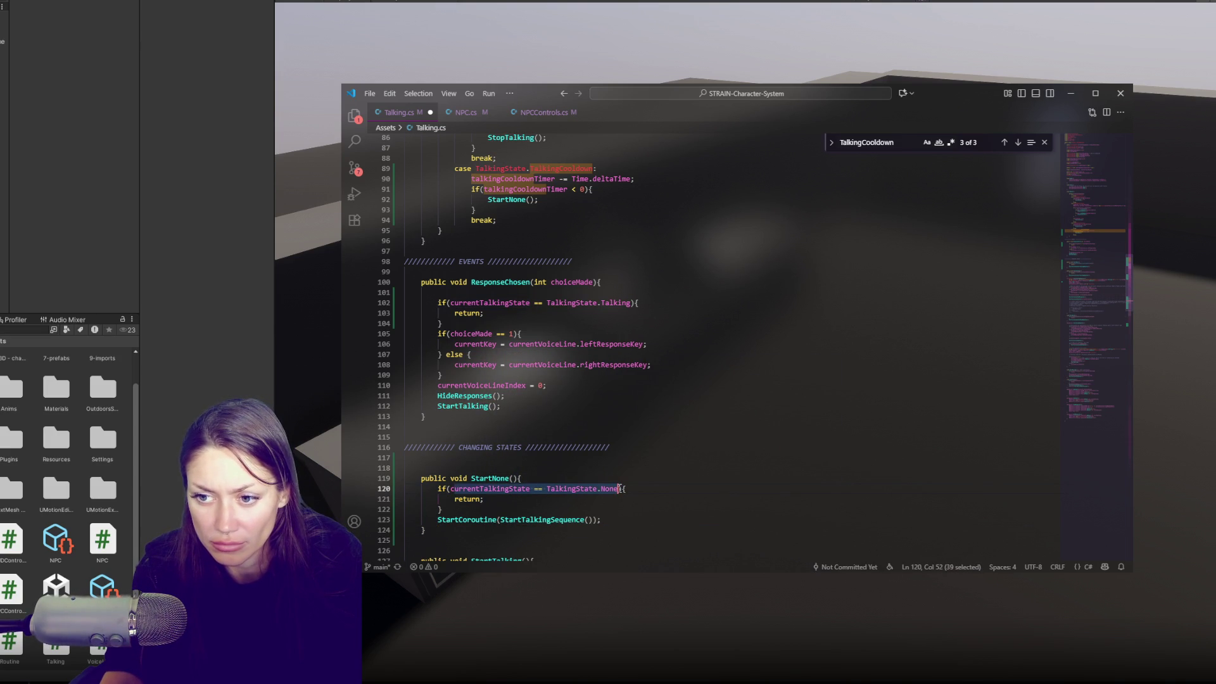
pyautogui.moveTo(449, 488); pyautogui.dragTo(615, 490)
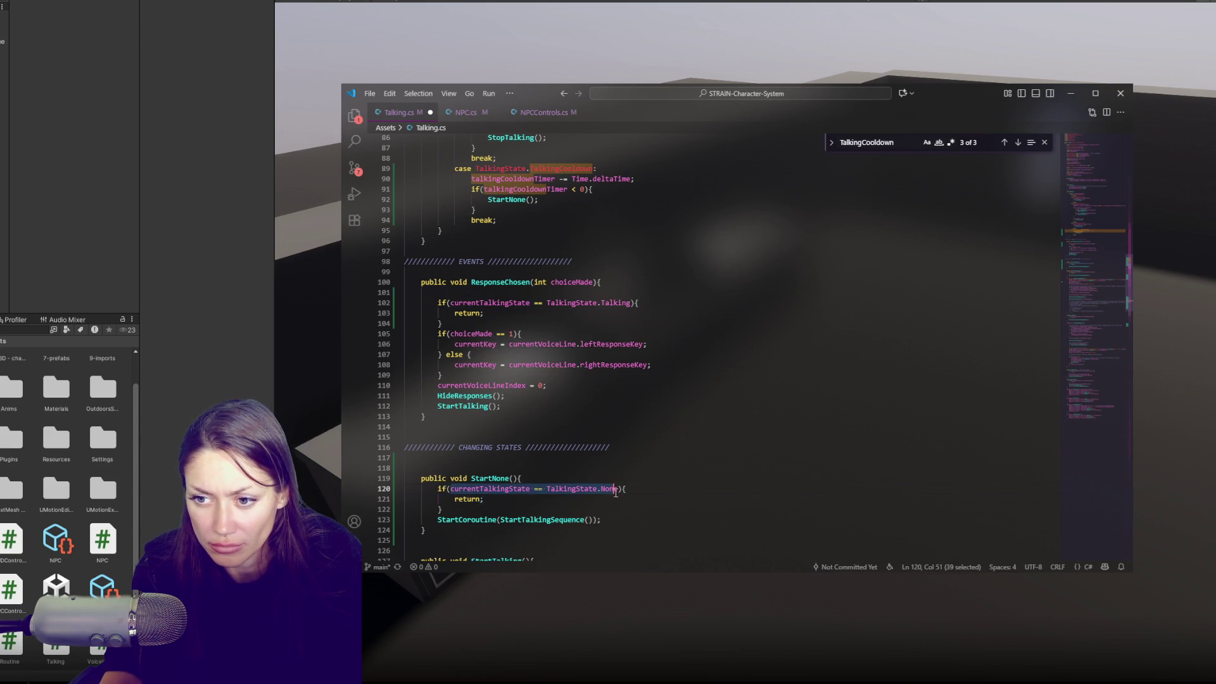
pyautogui.hotkey('ctrl', 'c')
pyautogui.moveTo(442, 509); pyautogui.dragTo(602, 520)
pyautogui.hotkey('ctrl', 'v')
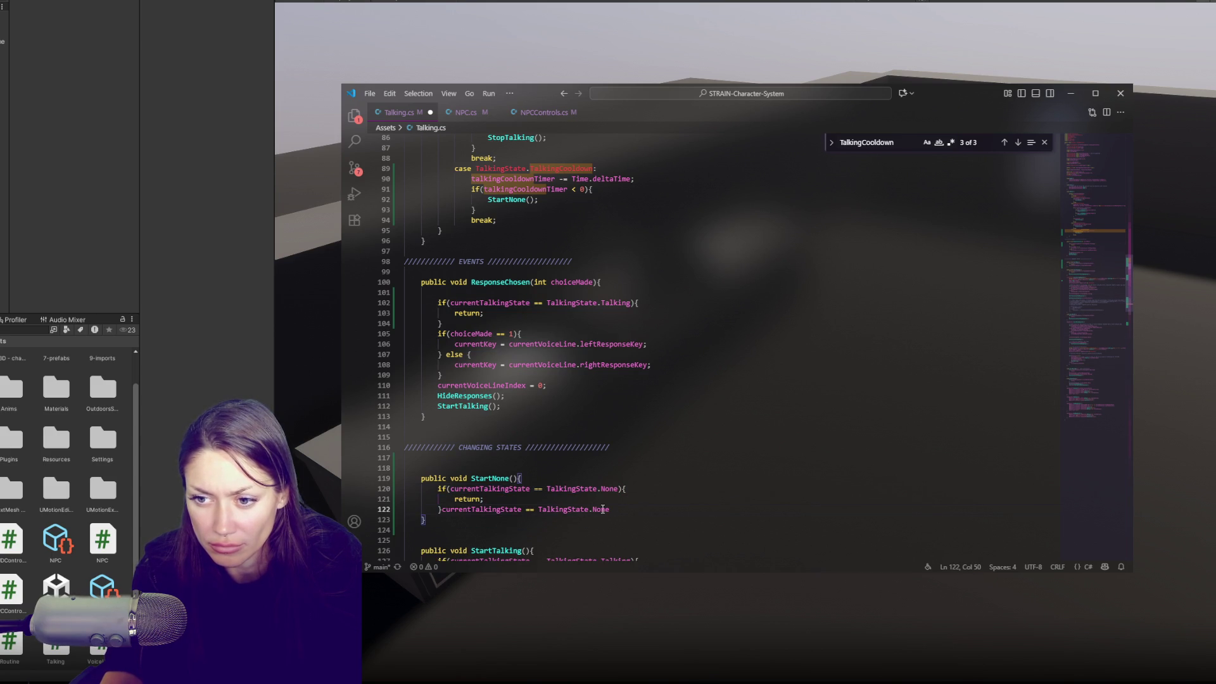
pyautogui.write(';')
# Turn the pasted line into 'currentTalkingState = TalkingState.None;' and save Talking.cs.
pyautogui.click(530, 510)
pyautogui.press('Delete')
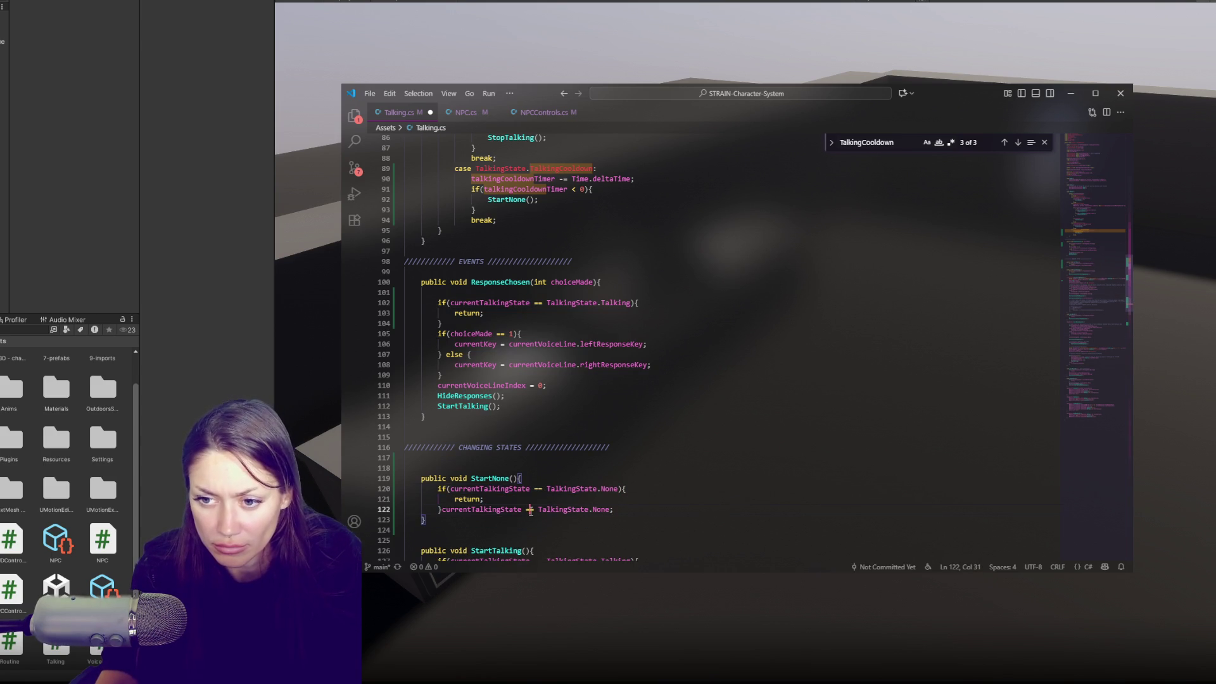
pyautogui.press('Delete')
pyautogui.click(442, 509)
pyautogui.hotkey('ctrl', 's')
pyautogui.scroll(4, 559, 316)
pyautogui.click(559, 397)
pyautogui.doubleClick(560, 305)
pyautogui.scroll(1, 582, 347)
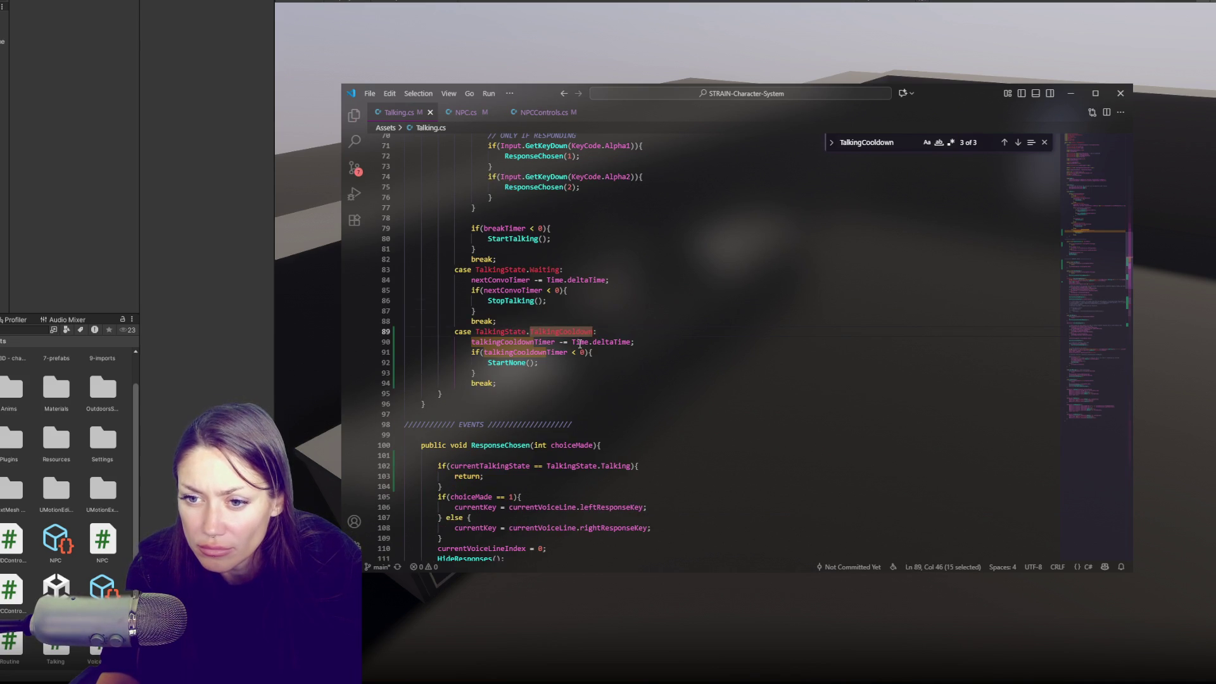
# Below StopTalking, add an empty void StartTalkingCooldown() method.
pyautogui.scroll(-10, 580, 344)
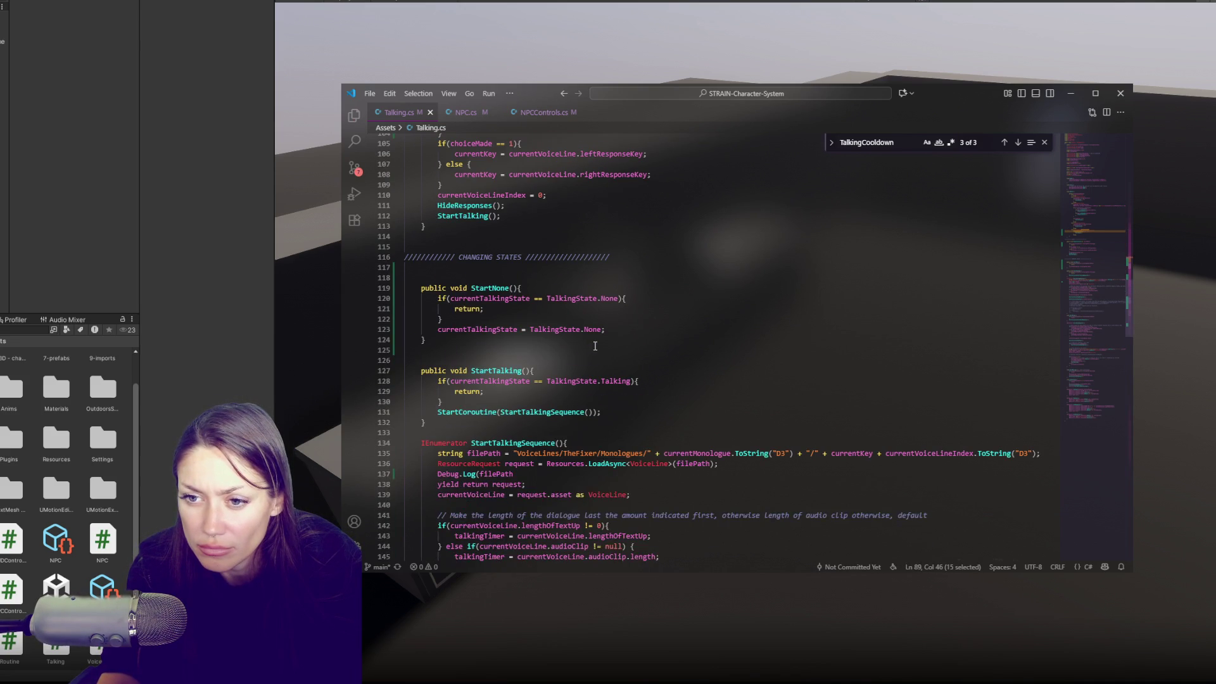
pyautogui.scroll(-4, 594, 345)
pyautogui.scroll(-13, 596, 346)
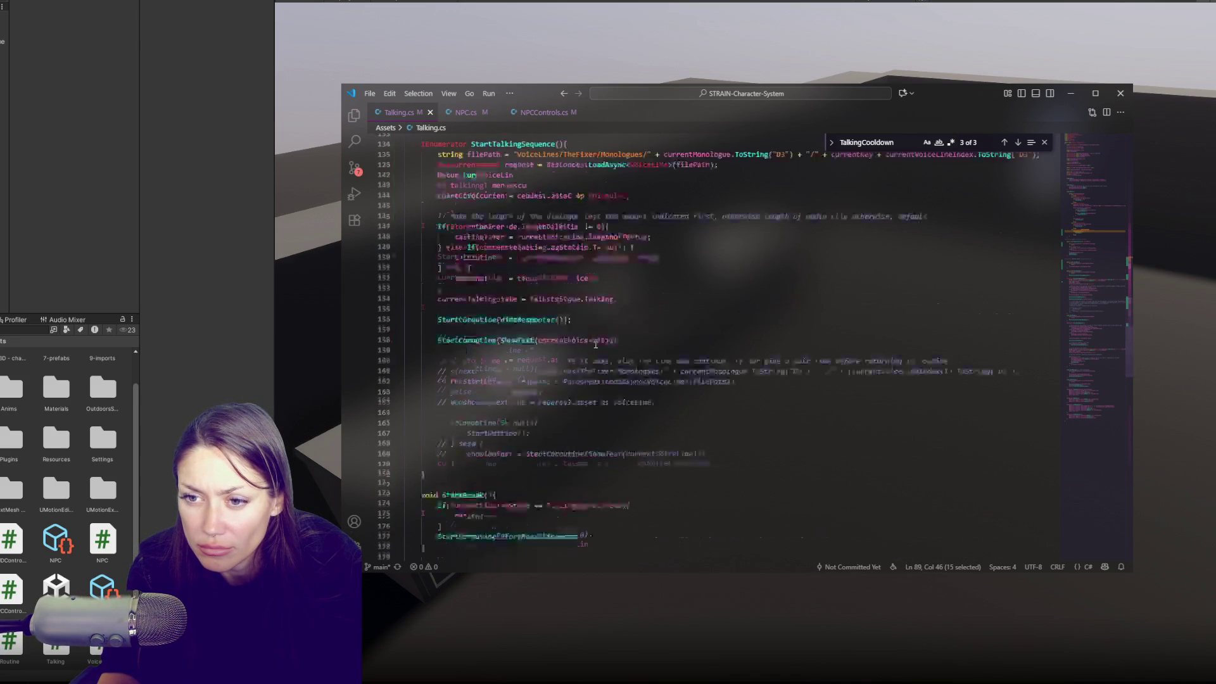
pyautogui.scroll(-17, 605, 335)
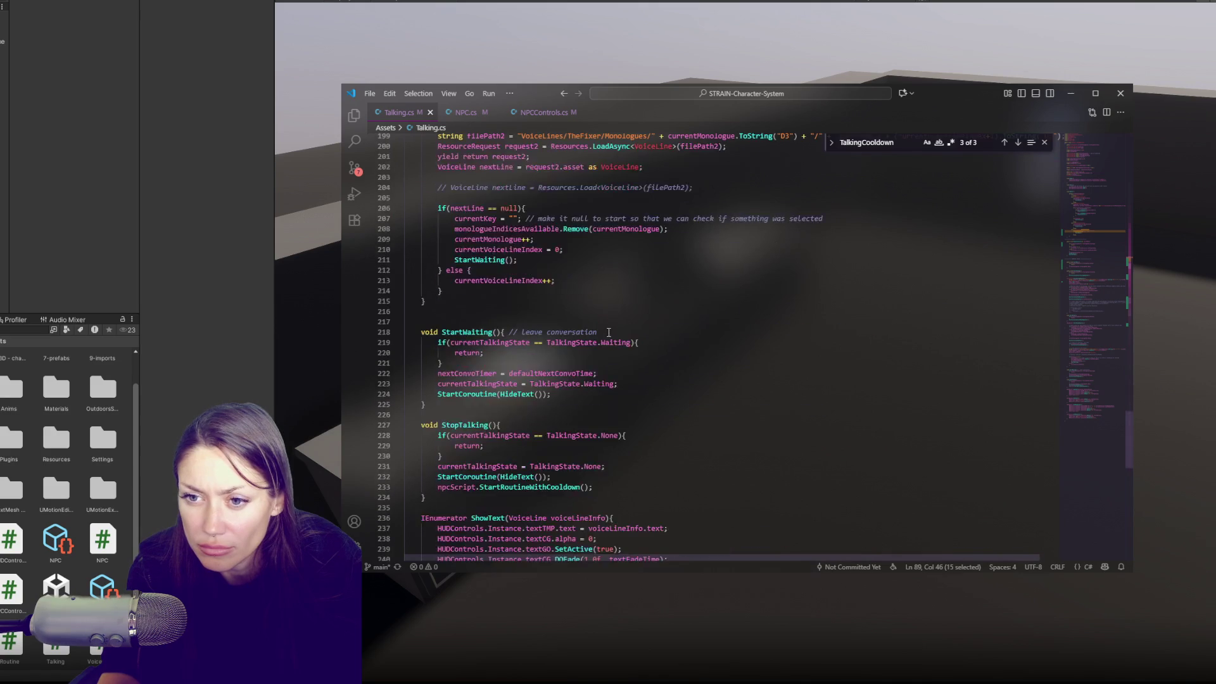
pyautogui.click(466, 337)
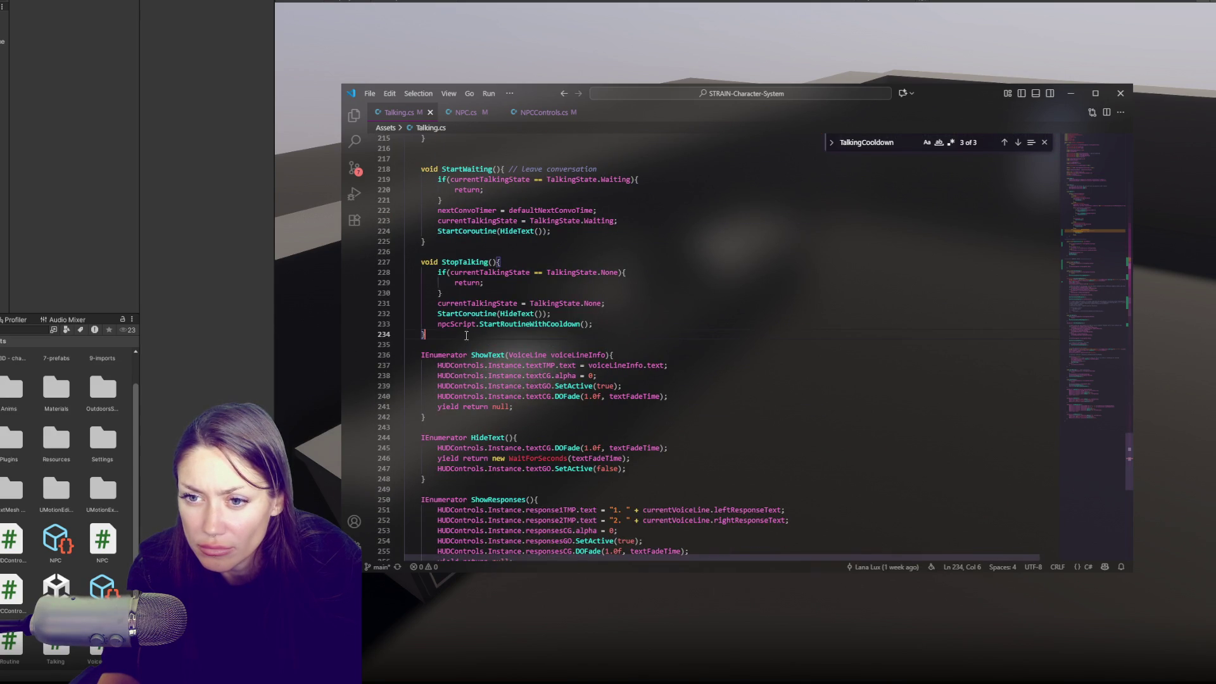
pyautogui.press('Return')
pyautogui.press('Return')
pyautogui.press('Return')
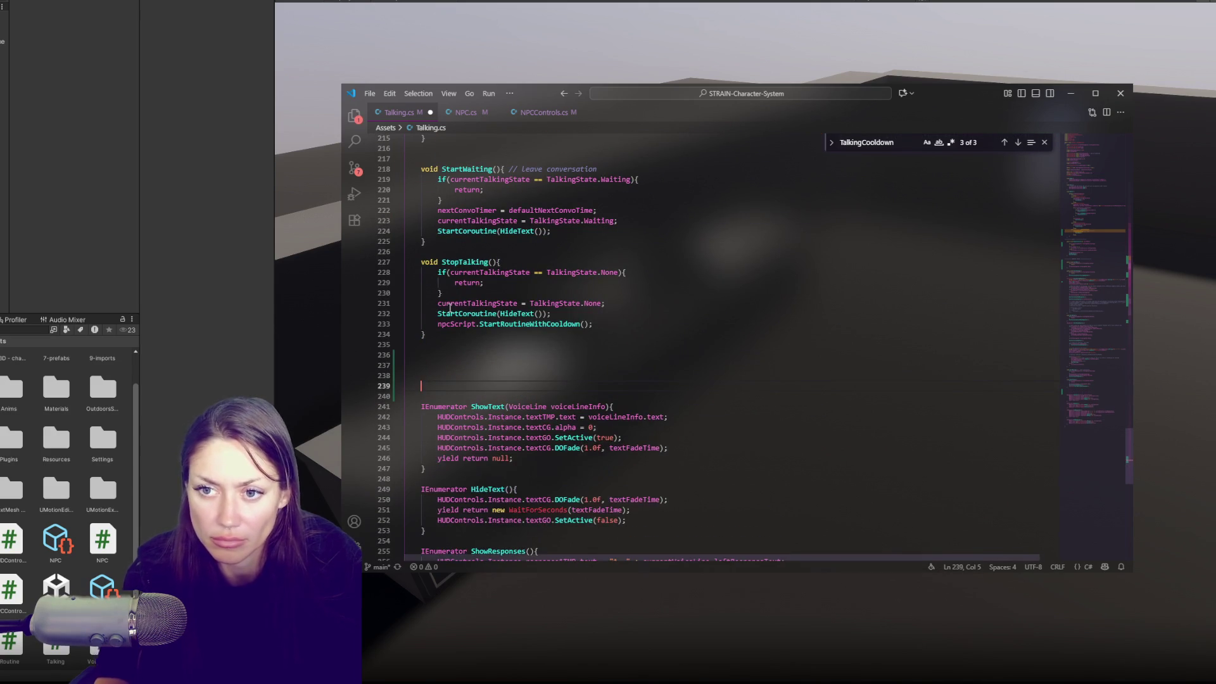
pyautogui.click(442, 365)
pyautogui.press('Tab')
pyautogui.write('void S')
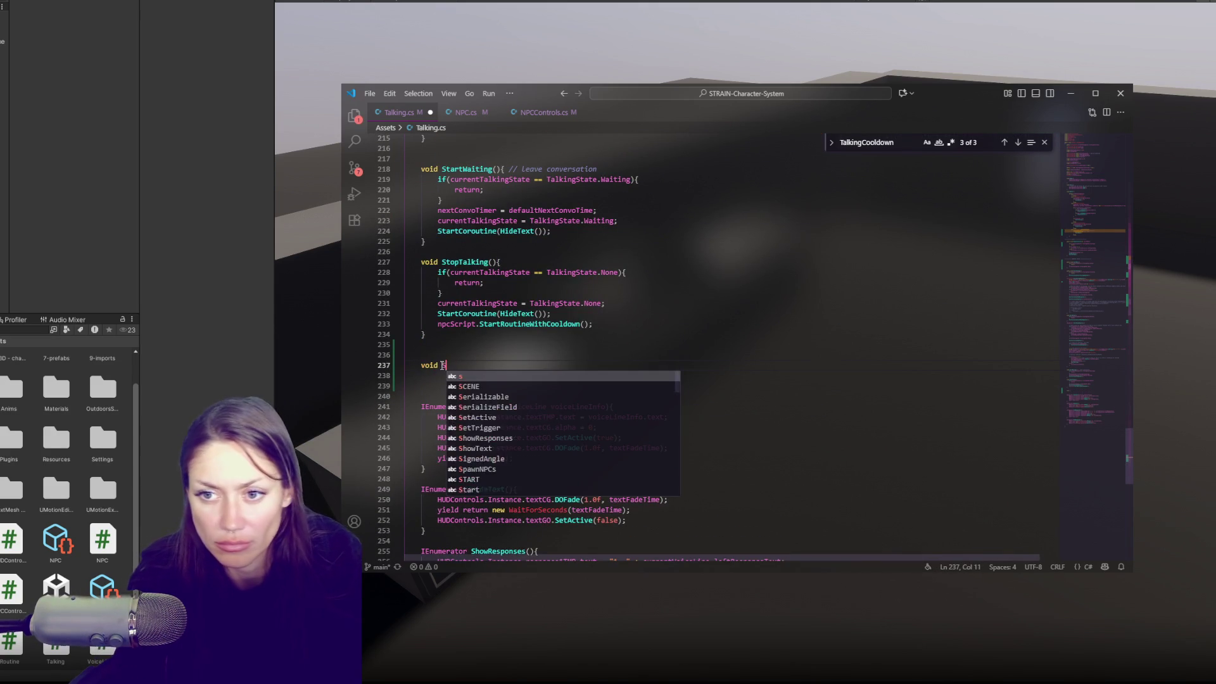
pyautogui.write('tartTalk')
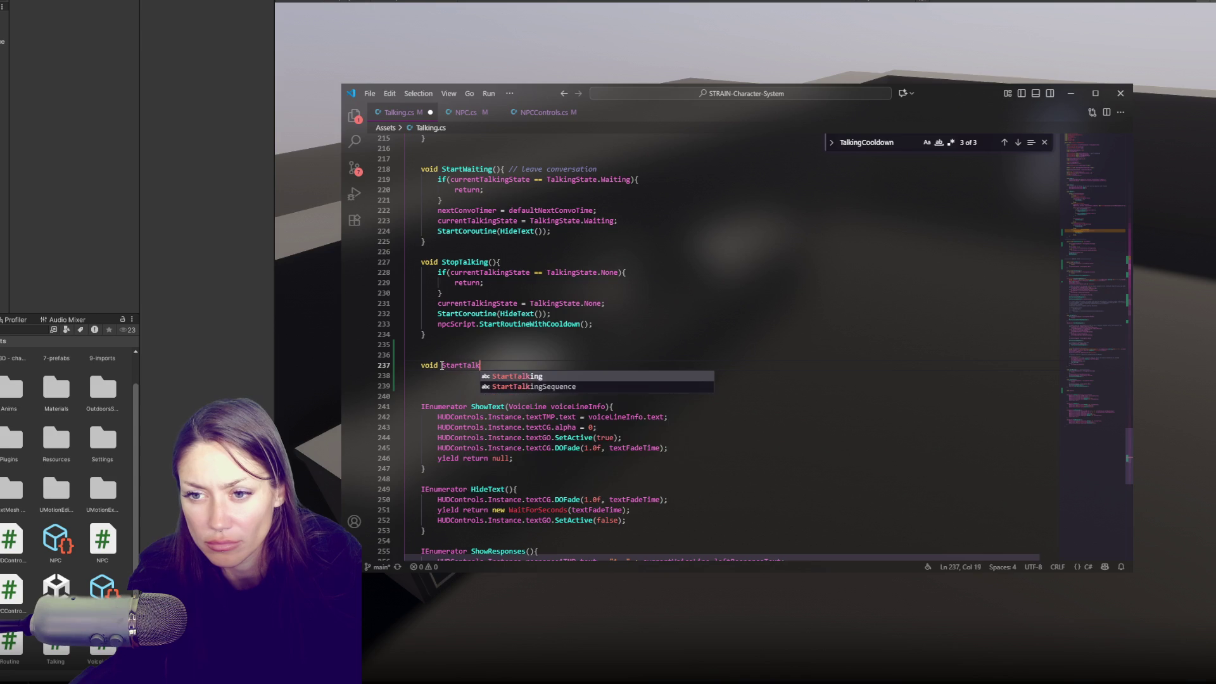
pyautogui.write('ingCooldown(){')
pyautogui.press('Return')
pyautogui.press('Return')
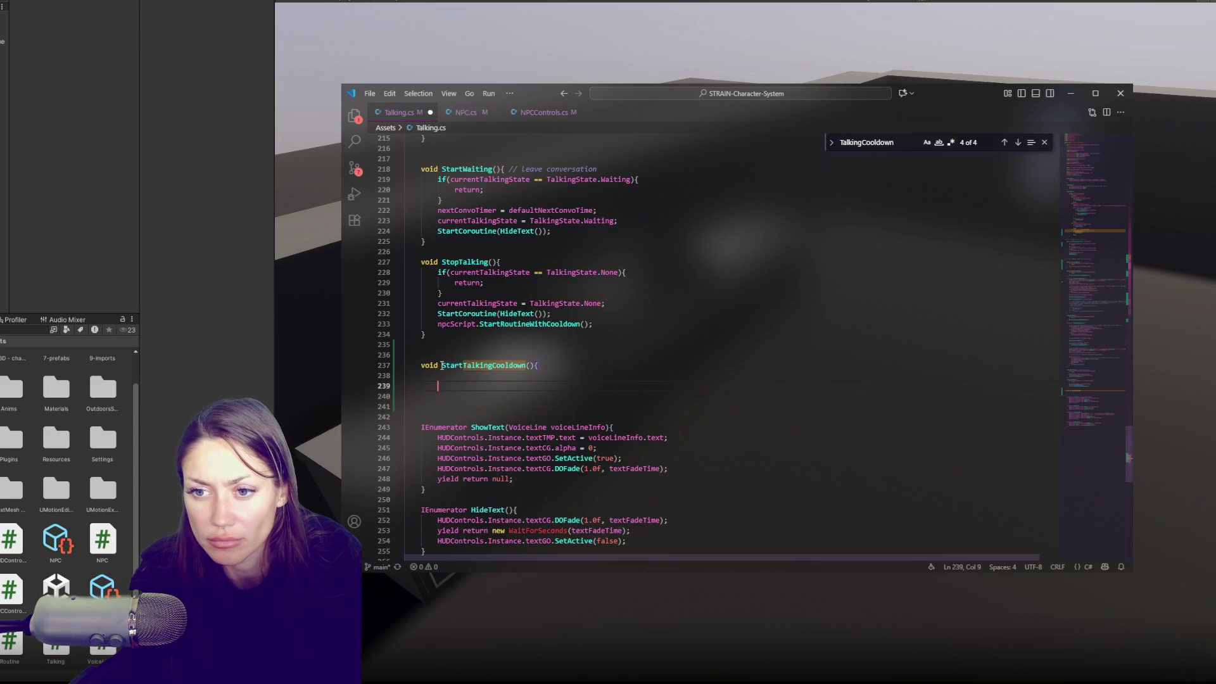
pyautogui.write('}')
# Give the method the body talkingCooldownTimer = talkingCooldownTimerMax.
pyautogui.press('Up')
pyautogui.press('Tab')
pyautogui.press('Tab')
pyautogui.write('talking')
pyautogui.press('Tab')
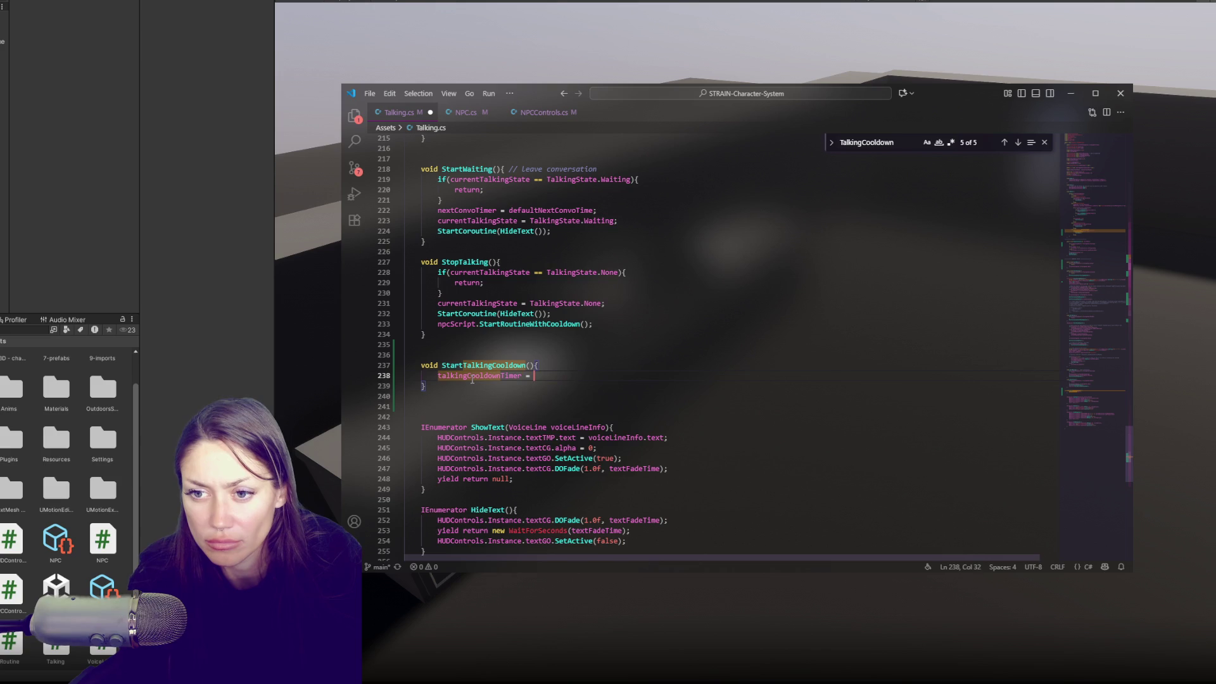
pyautogui.write('talkingCool')
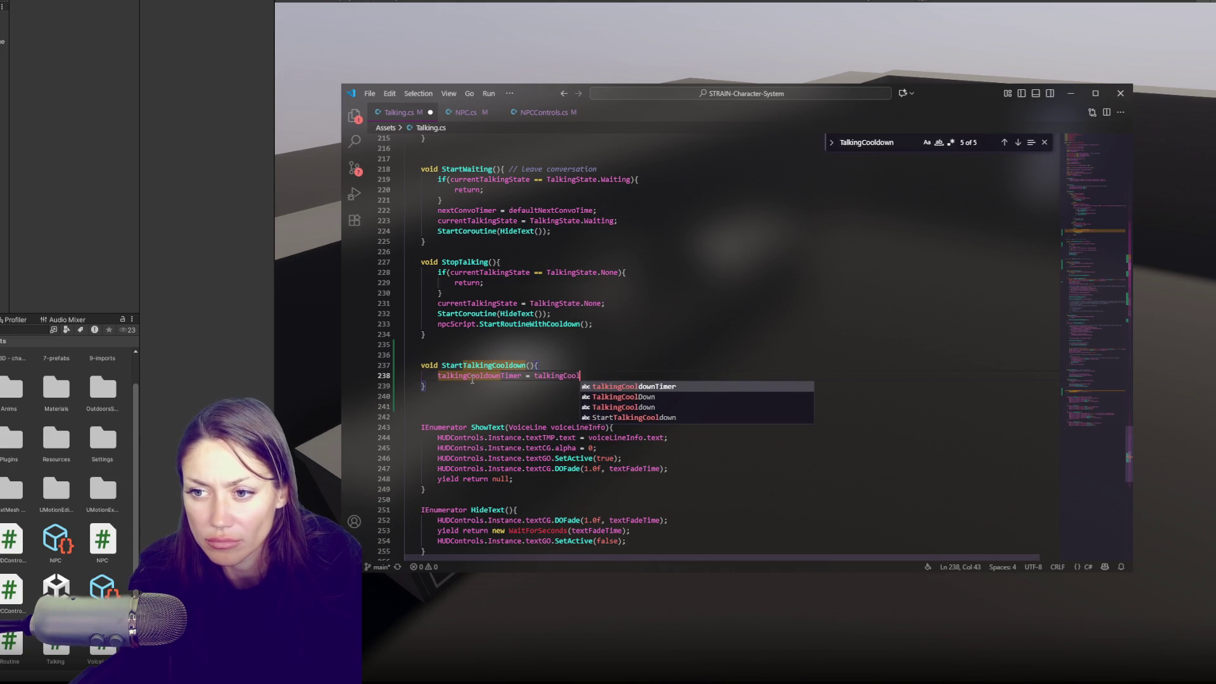
pyautogui.press('Tab')
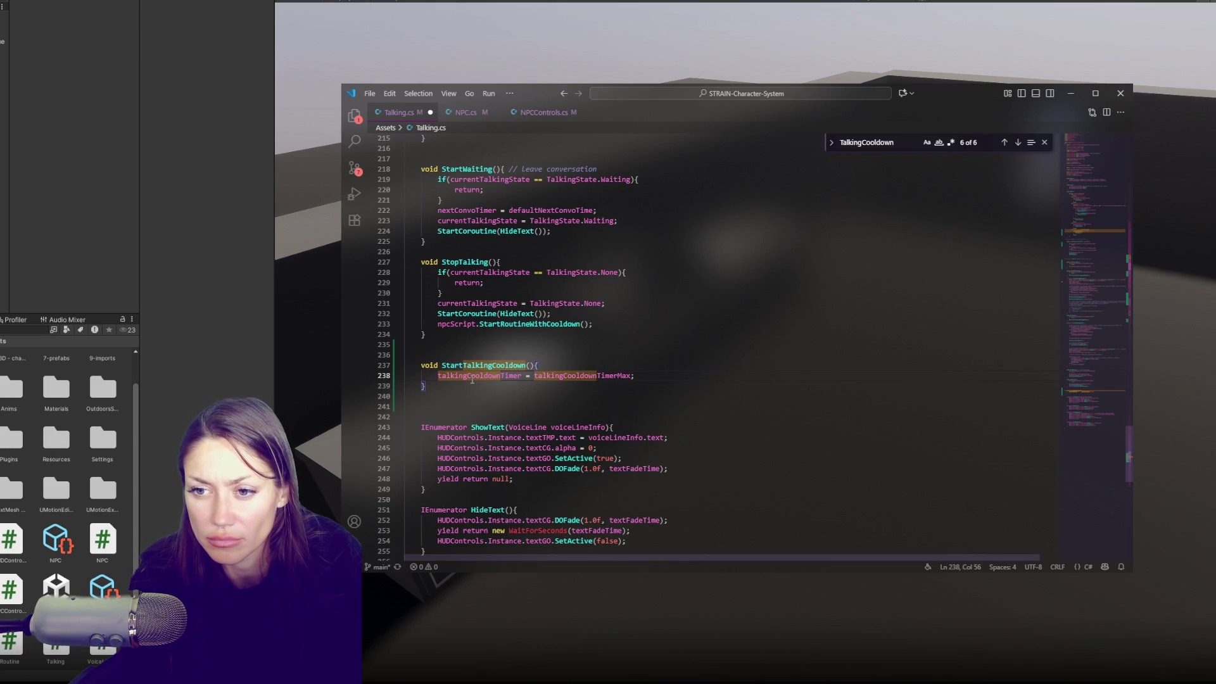
pyautogui.press('Return')
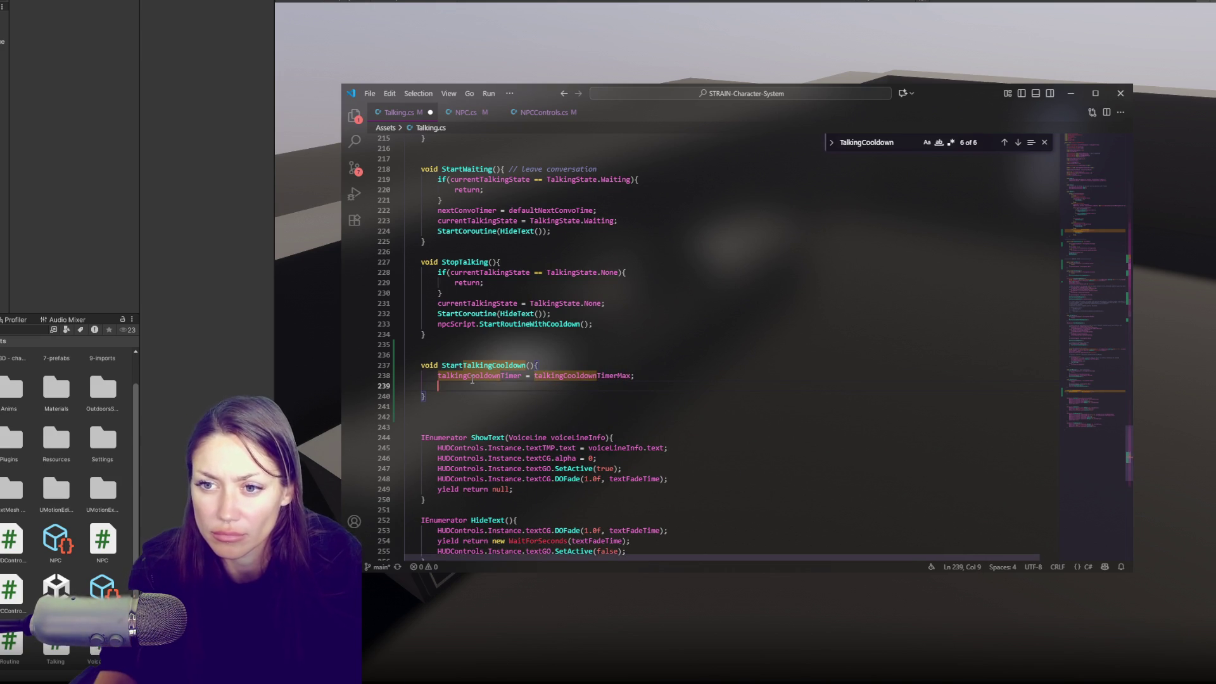
# Copy StopTalking's state-check if block to reuse at the top of StartTalkingCooldown.
pyautogui.moveTo(507, 292); pyautogui.dragTo(526, 265)
pyautogui.hotkey('ctrl', 'c')
pyautogui.click(543, 365)
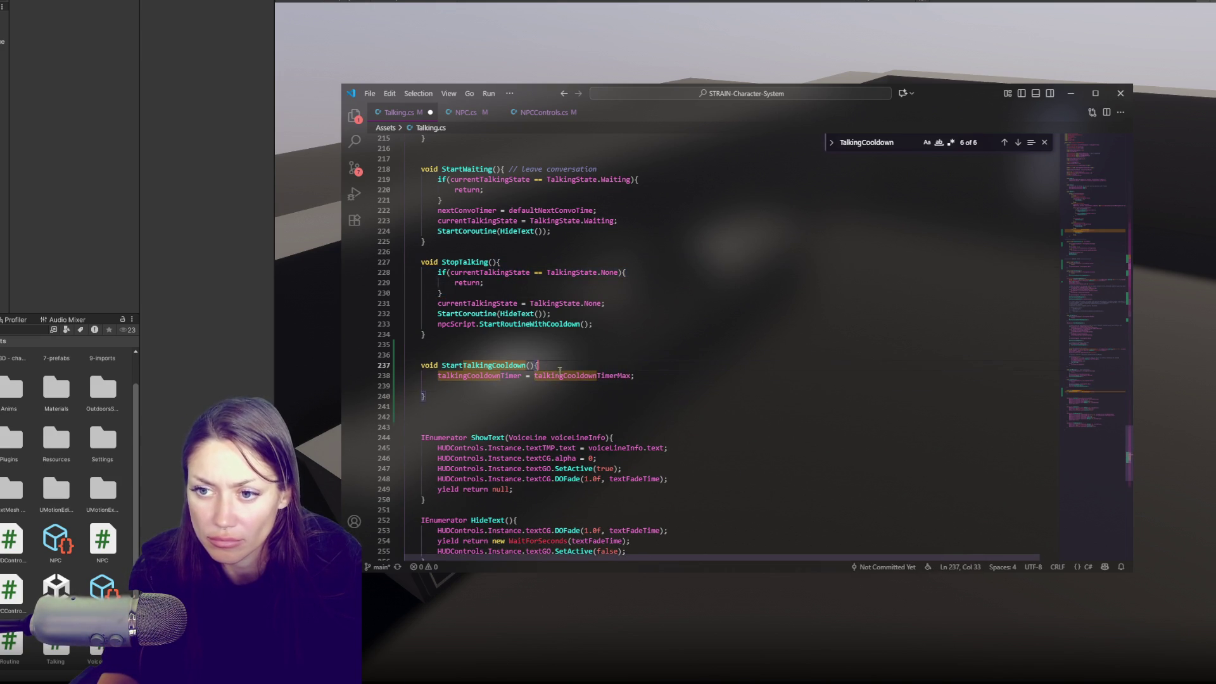
# Paste the state check into StartTalkingCooldown and make it test for TalkingCoolDown.
pyautogui.hotkey('ctrl', 'v')
pyautogui.click(499, 362)
pyautogui.moveTo(463, 366); pyautogui.dragTo(527, 366)
pyautogui.doubleClick(605, 376)
pyautogui.write('TalkingCoo')
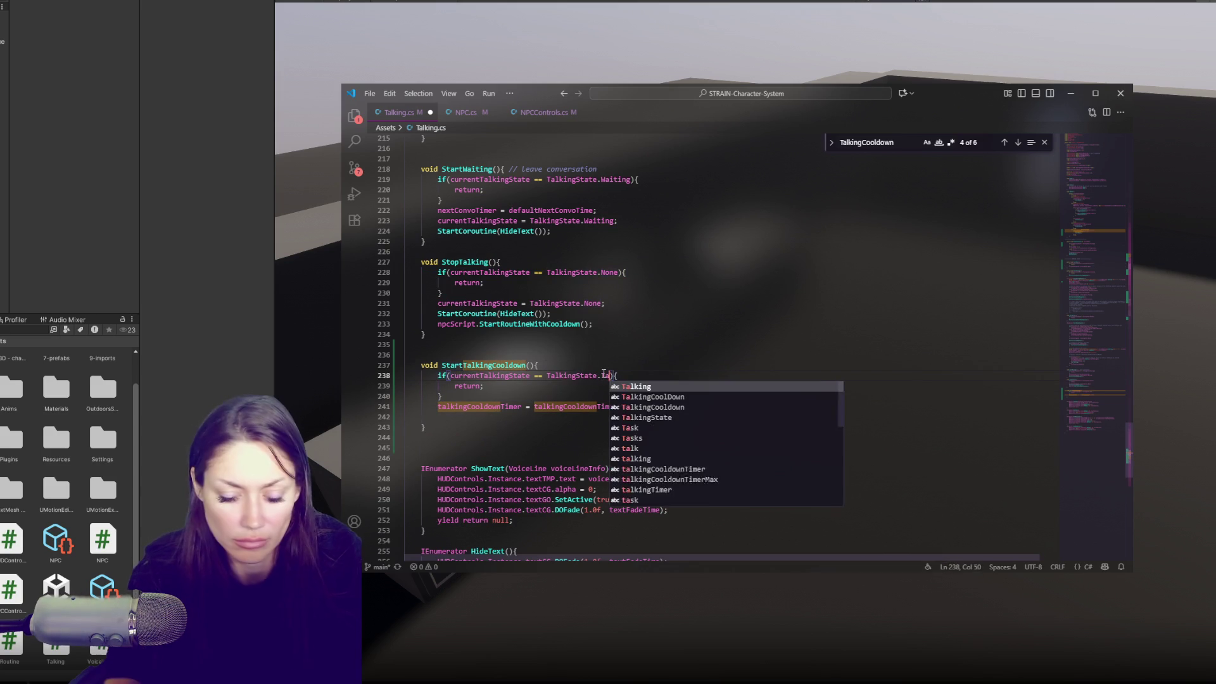
pyautogui.write('lDown')
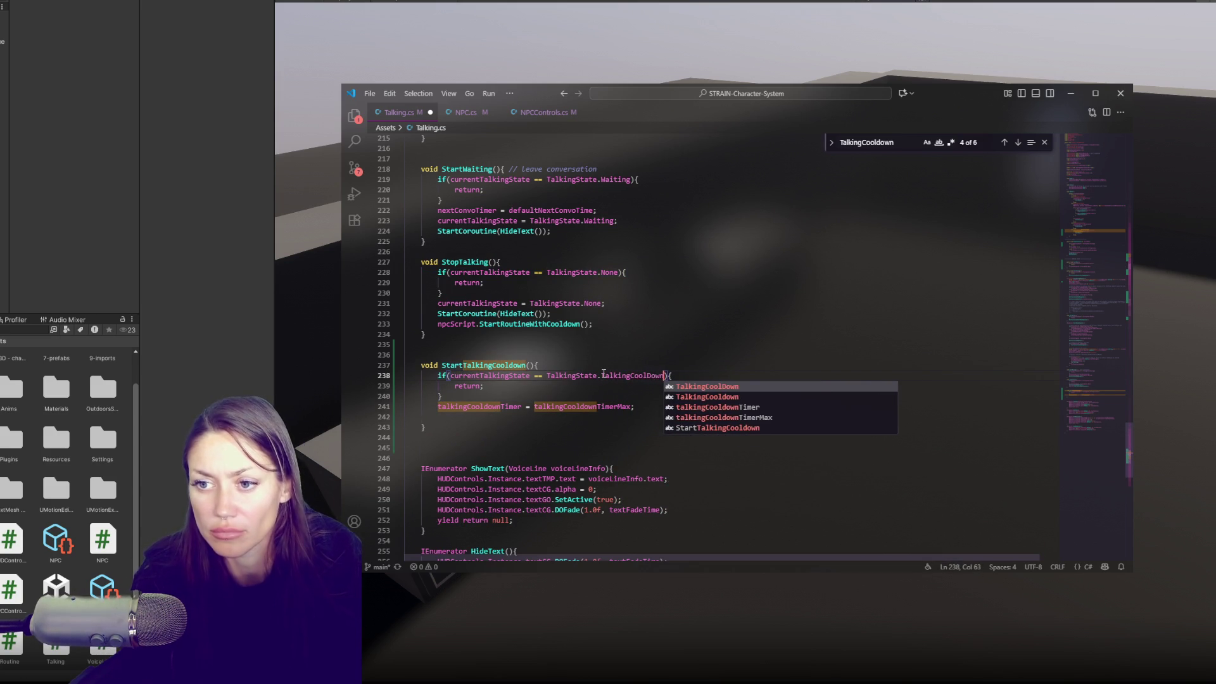
pyautogui.doubleClick(626, 373)
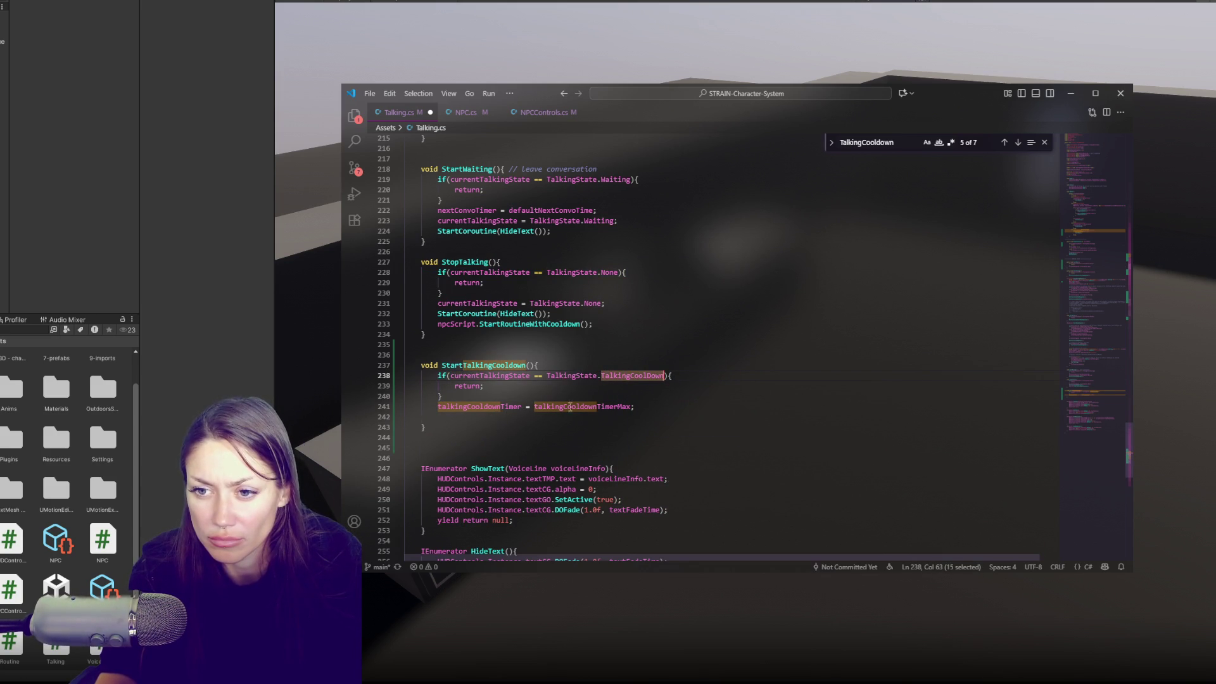
# Add a line setting currentTalkingState = TalkingState.TalkingCoolDown in the method.
pyautogui.click(573, 388)
pyautogui.moveTo(451, 376); pyautogui.dragTo(670, 375)
pyautogui.click(613, 394)
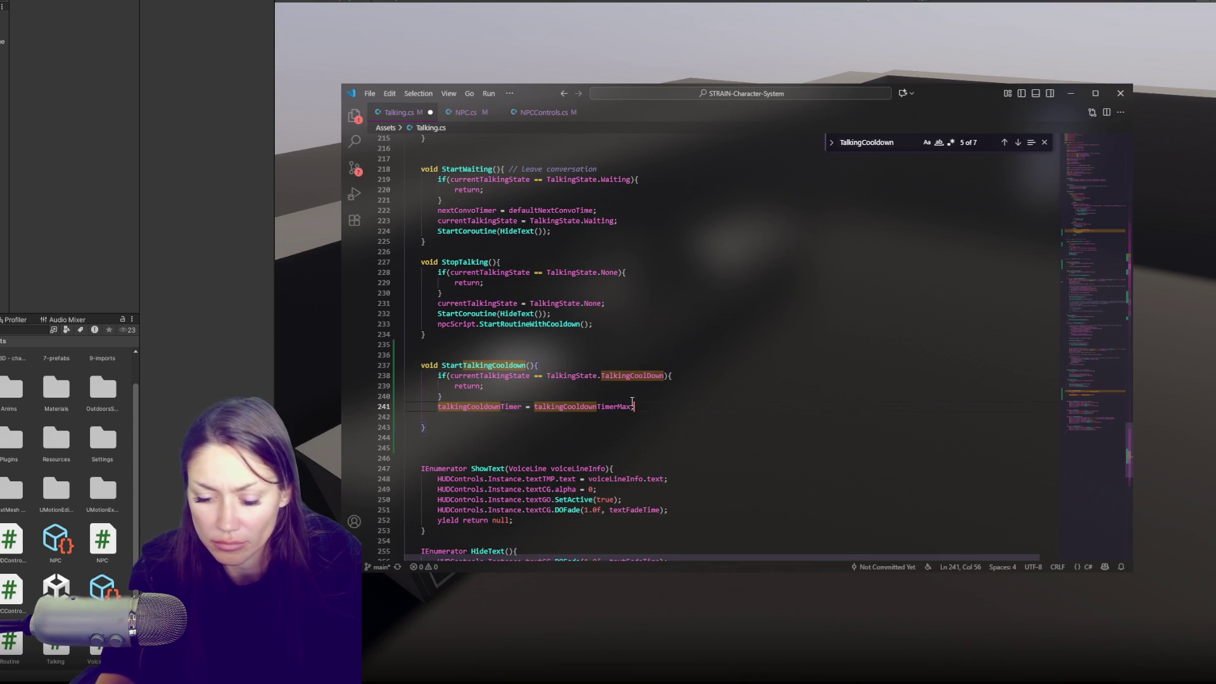
pyautogui.press('Return')
pyautogui.hotkey('ctrl', 'v')
pyautogui.click(531, 416)
pyautogui.press('BackSpace')
pyautogui.click(683, 417)
pyautogui.press('BackSpace')
pyautogui.write(';')
pyautogui.press('Up')
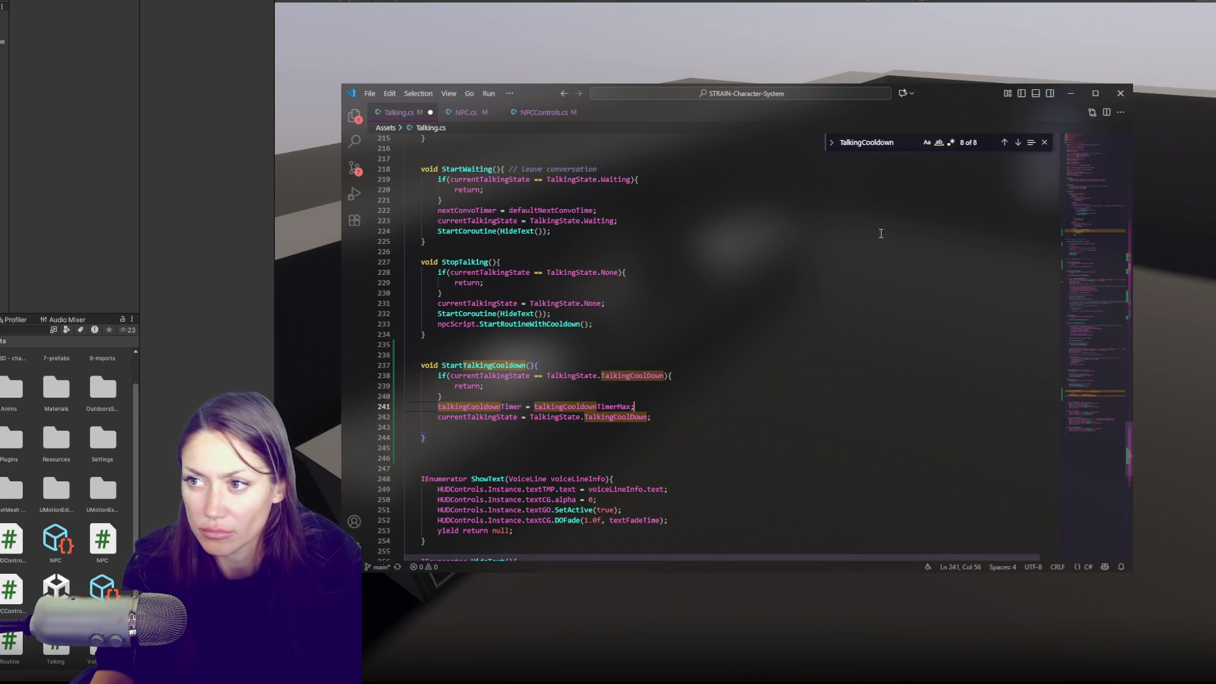
# Save Talking.cs and review the uses of TalkingCoolDown and currentTalkingState.
pyautogui.click(1045, 142)
pyautogui.click(566, 375)
pyautogui.hotkey('ctrl', 's')
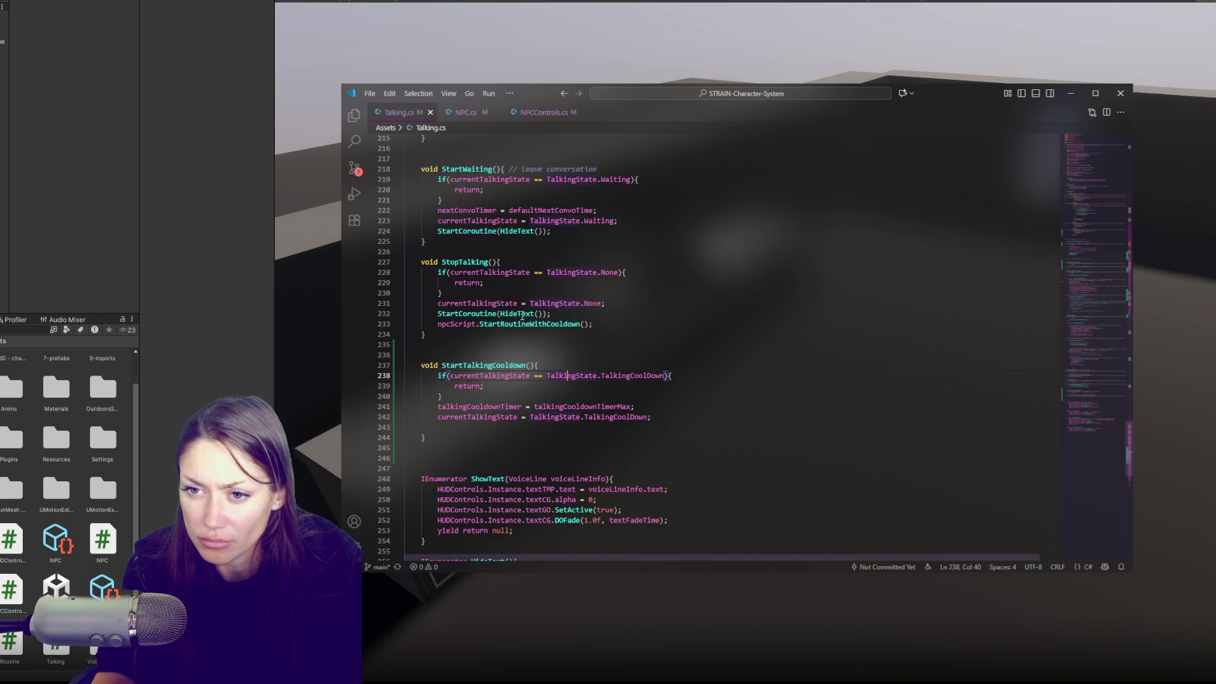
pyautogui.click(614, 417)
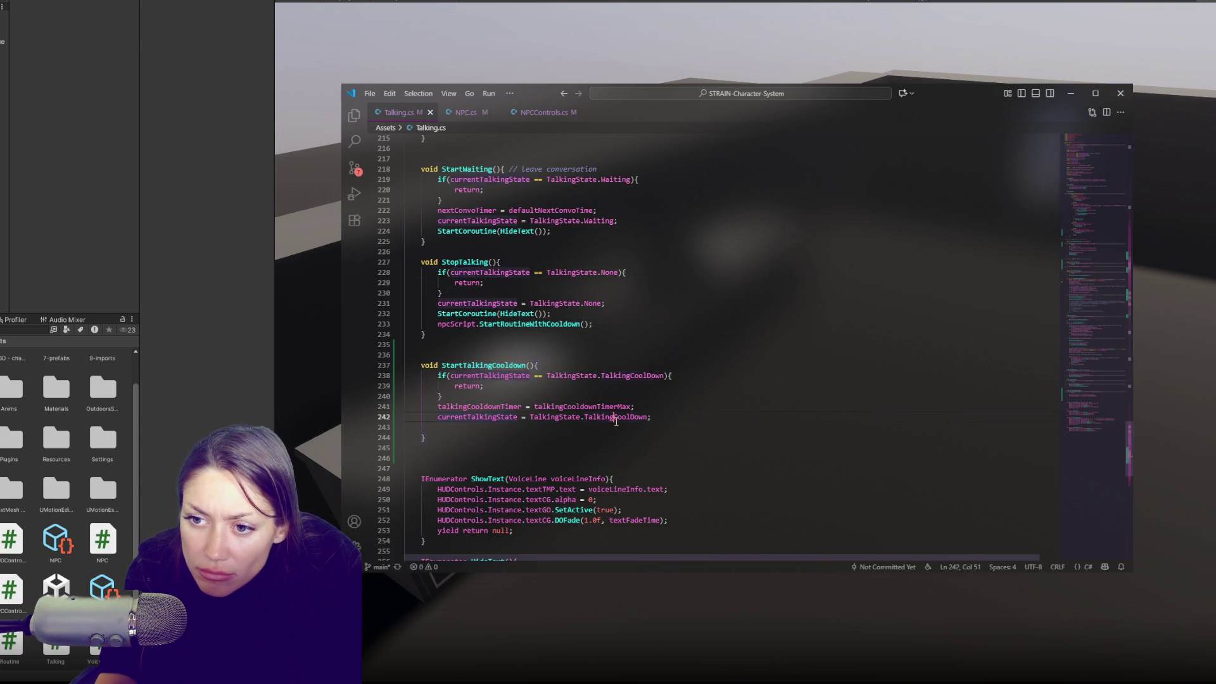
pyautogui.doubleClick(616, 417)
pyautogui.click(630, 376)
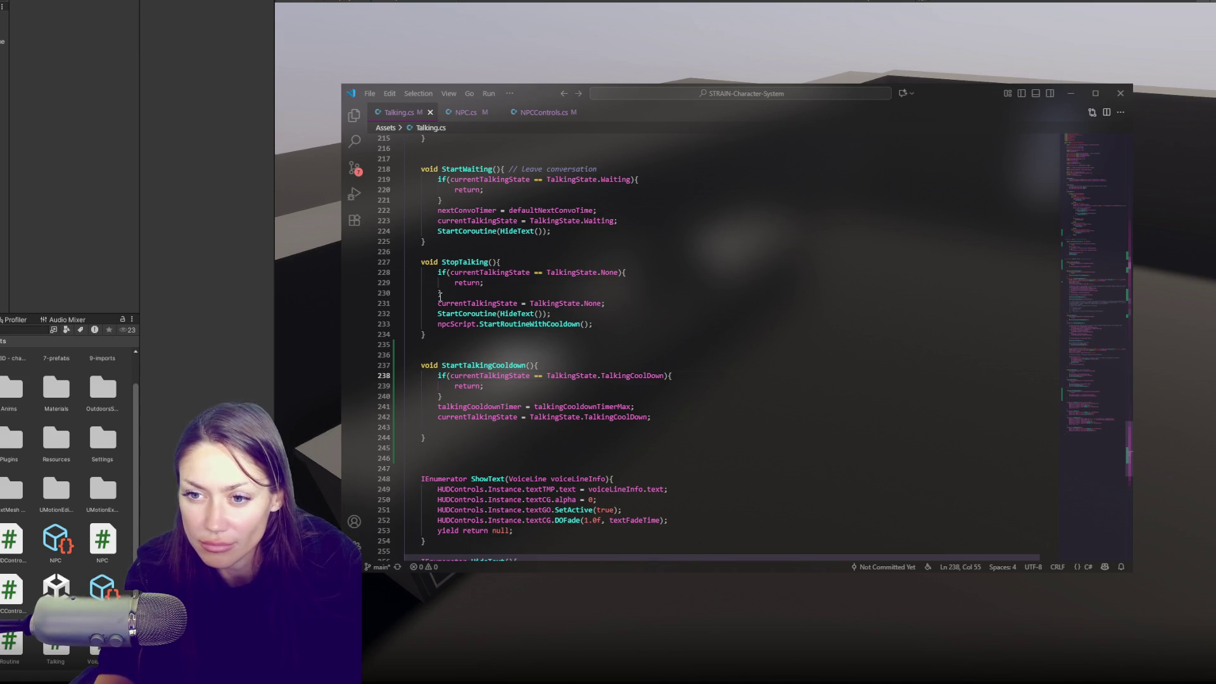
pyautogui.doubleClick(510, 417)
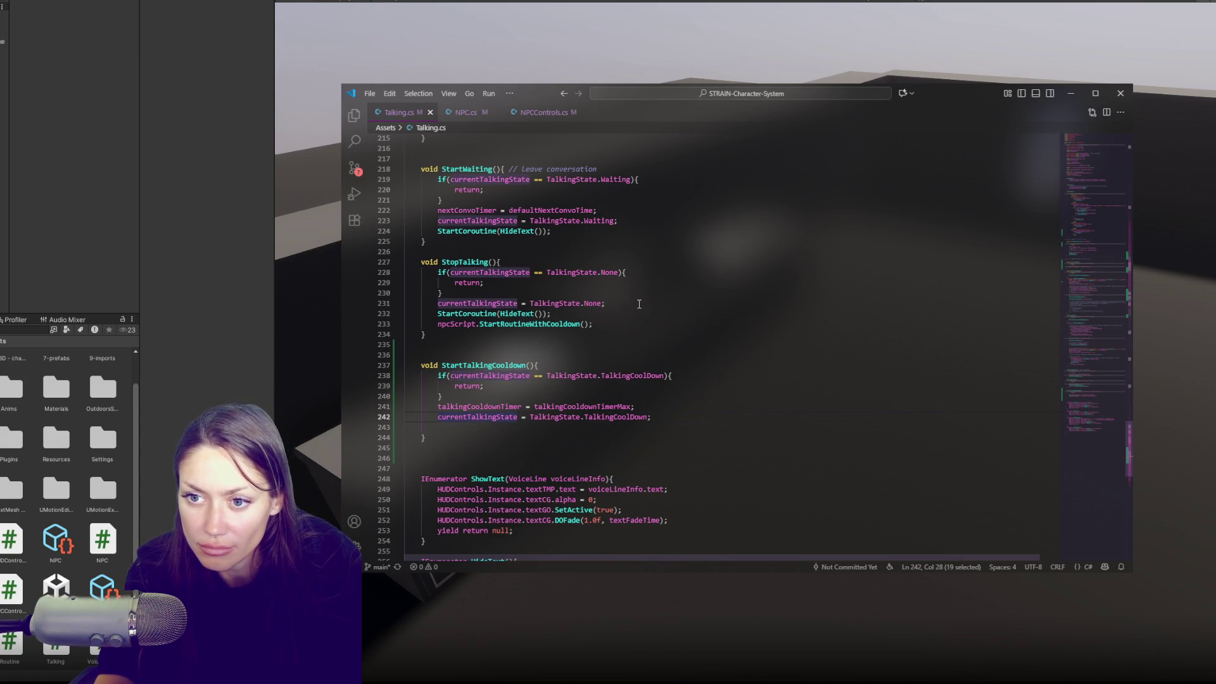
pyautogui.click(673, 414)
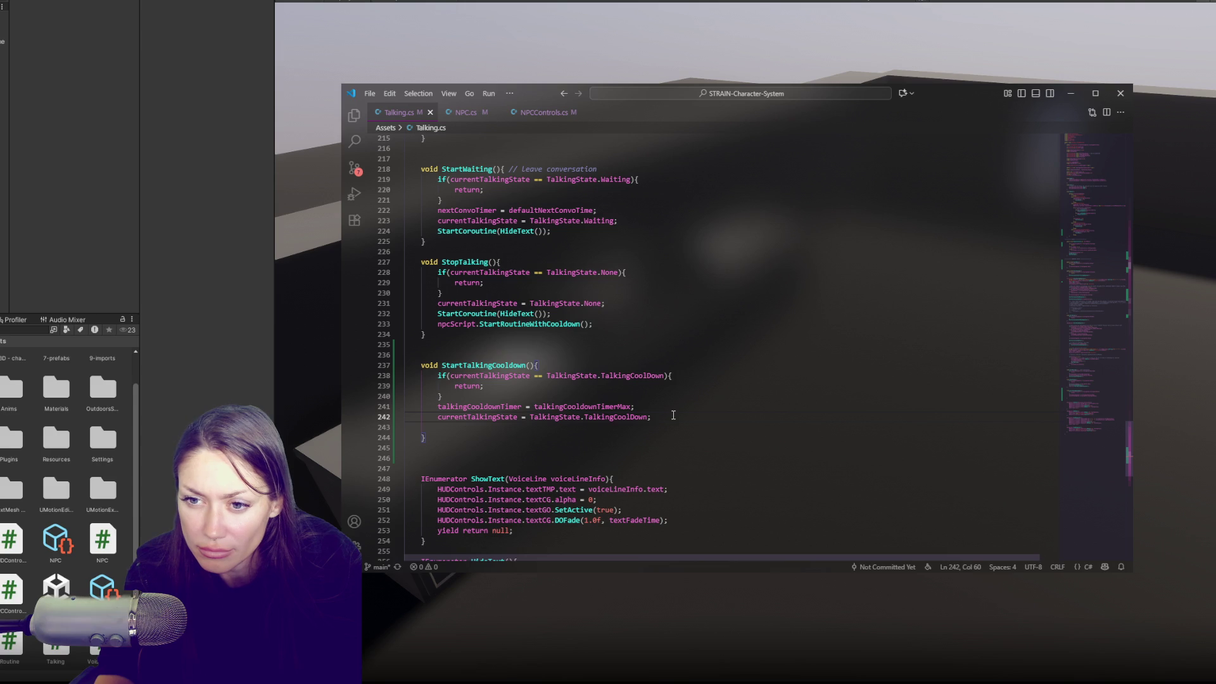
pyautogui.click(471, 114)
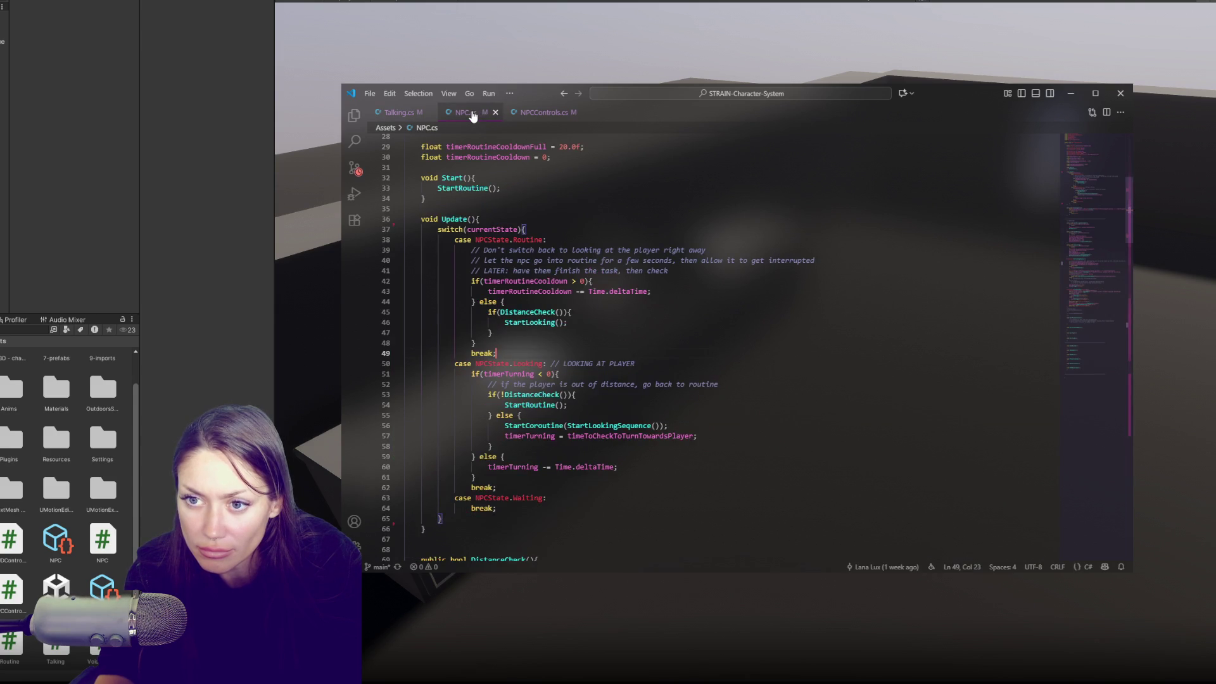
# In NPC.cs, duplicate the Break condition line as a TalkingState.TalkingCooldown check.
pyautogui.click(539, 114)
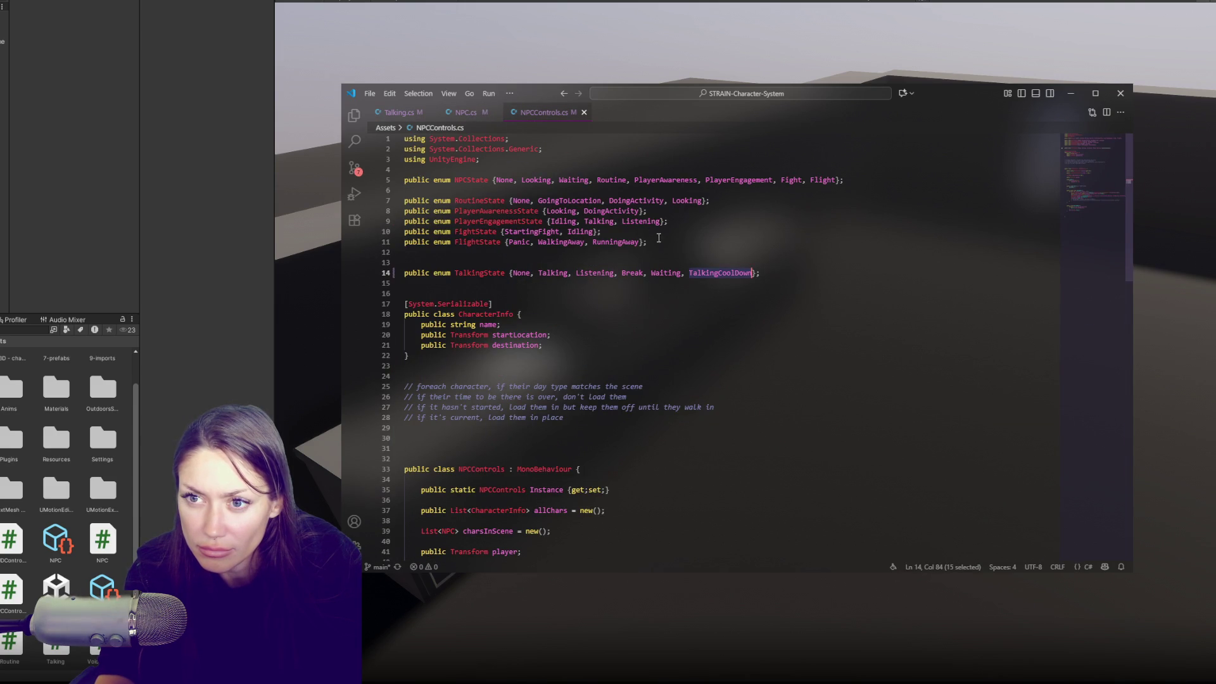
pyautogui.click(480, 118)
pyautogui.scroll(5, 559, 266)
pyautogui.scroll(-8, 559, 266)
pyautogui.scroll(-20, 559, 265)
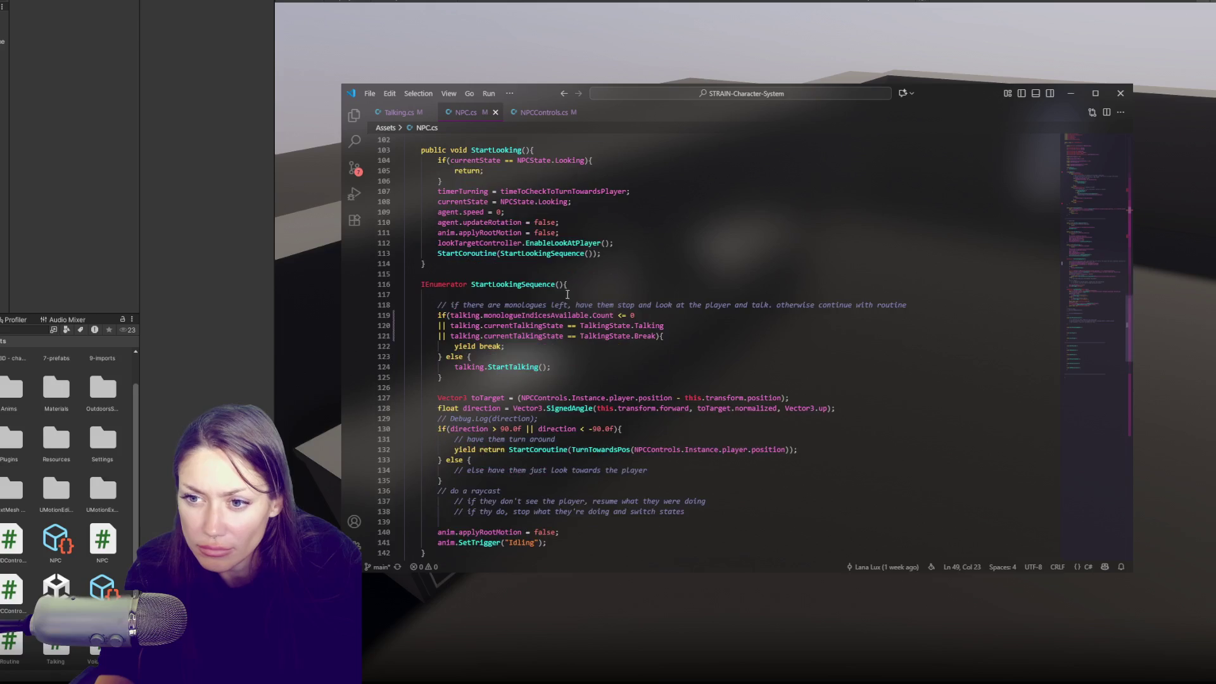
pyautogui.click(657, 335)
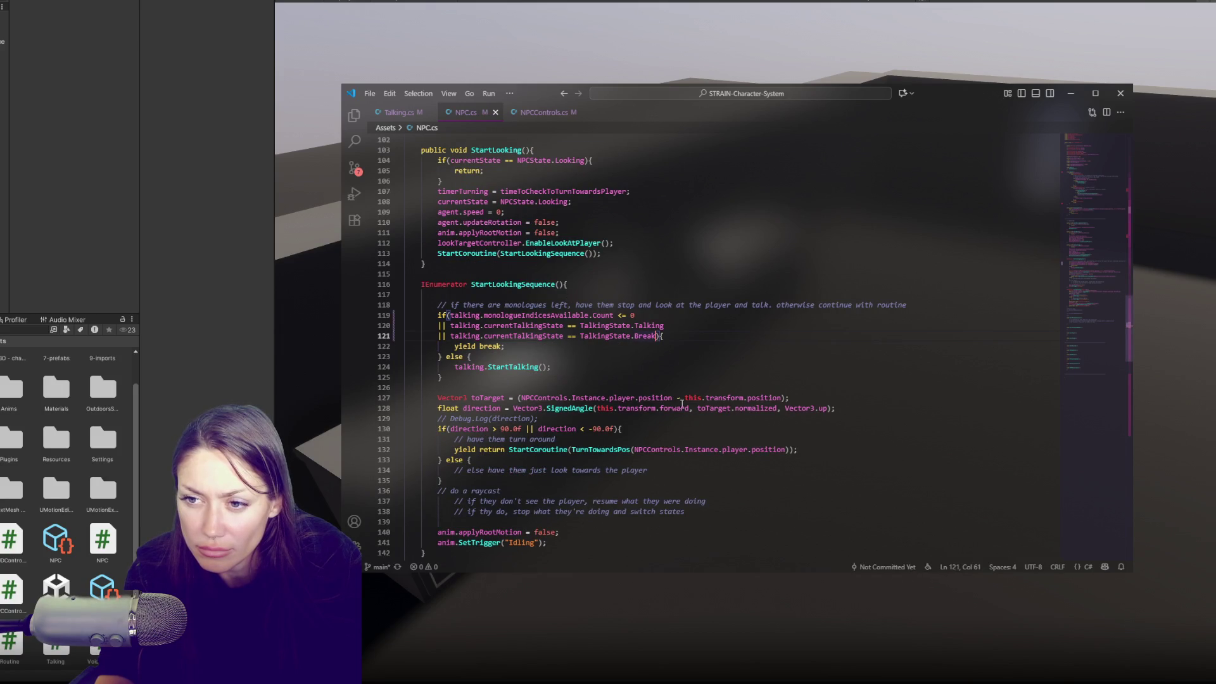
pyautogui.press('Left')
pyautogui.press('Left')
pyautogui.hotkey('shift', 'Home')
pyautogui.hotkey('ctrl', 'c')
pyautogui.press('Right')
pyautogui.press('Return')
pyautogui.hotkey('ctrl', 'v')
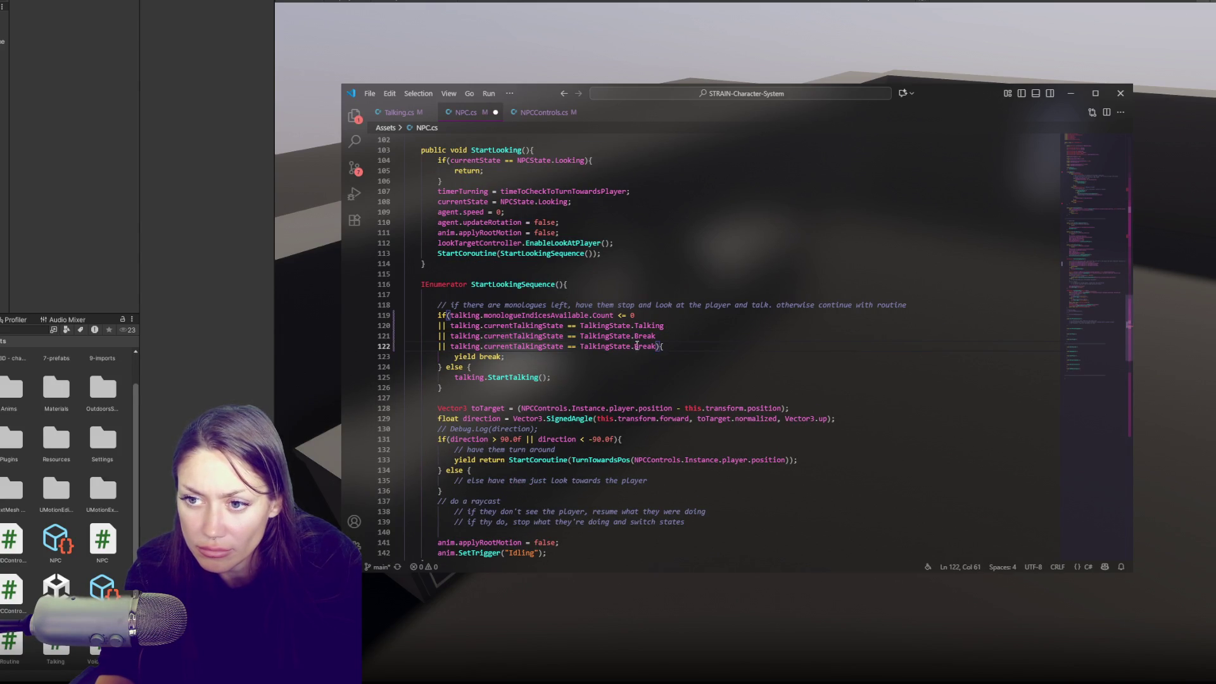
pyautogui.doubleClick(636, 345)
pyautogui.write('TalkingCooldo')
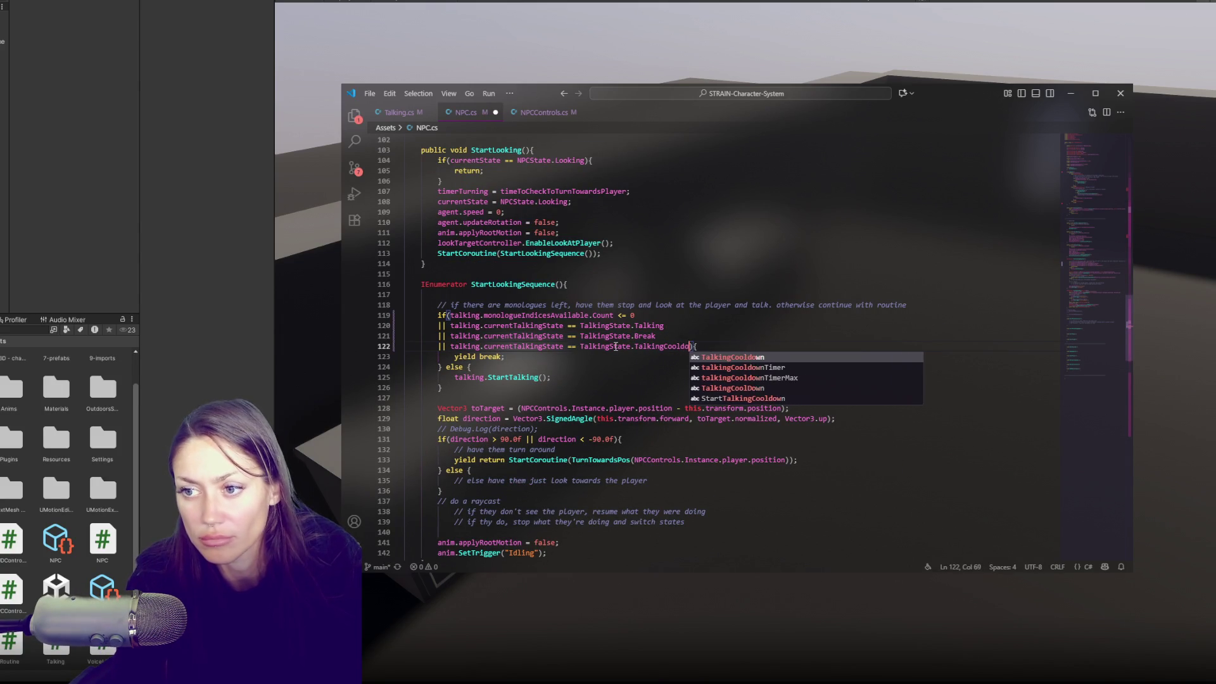
pyautogui.write('wn')
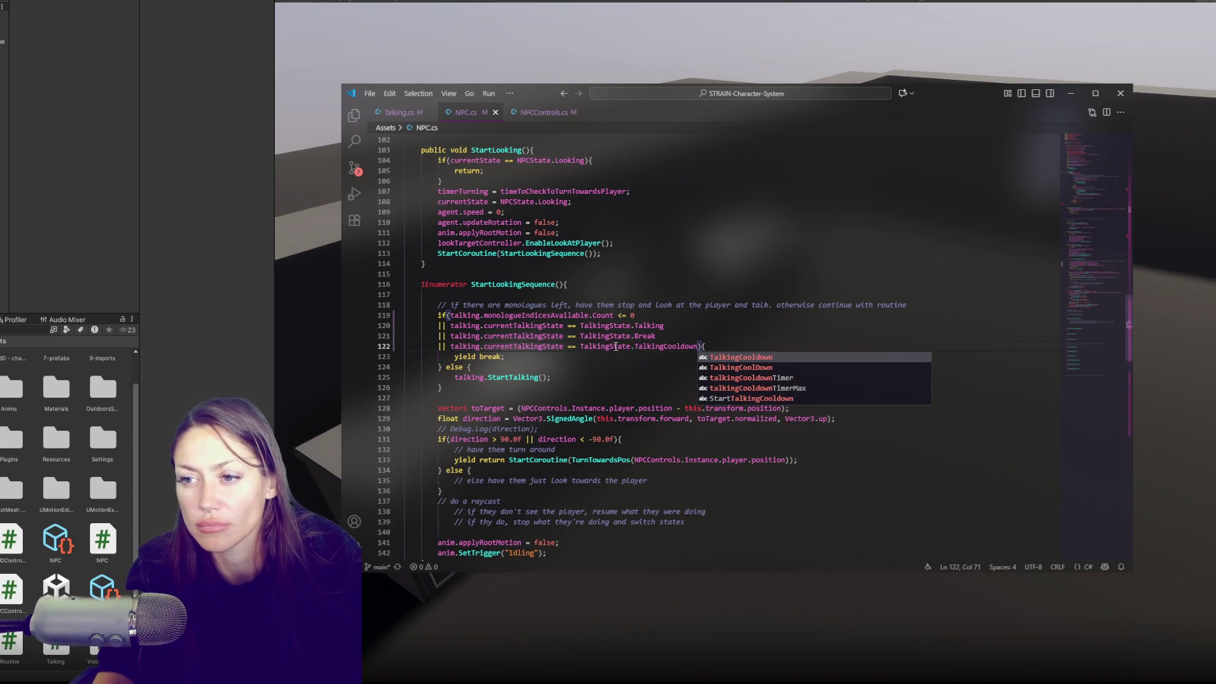
# Rename the enum value TalkingCoolDown to TalkingCooldown in NPCControls.cs.
pyautogui.click(543, 117)
pyautogui.click(622, 262)
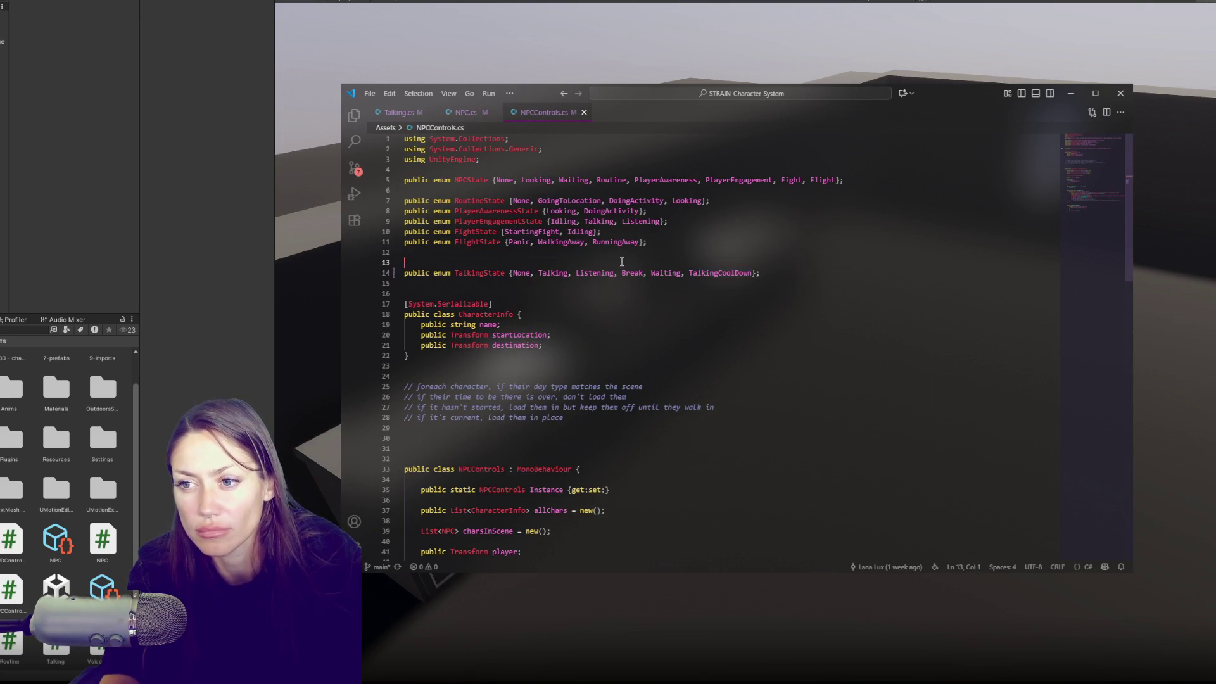
pyautogui.click(739, 273)
pyautogui.press('BackSpace')
pyautogui.write('d')
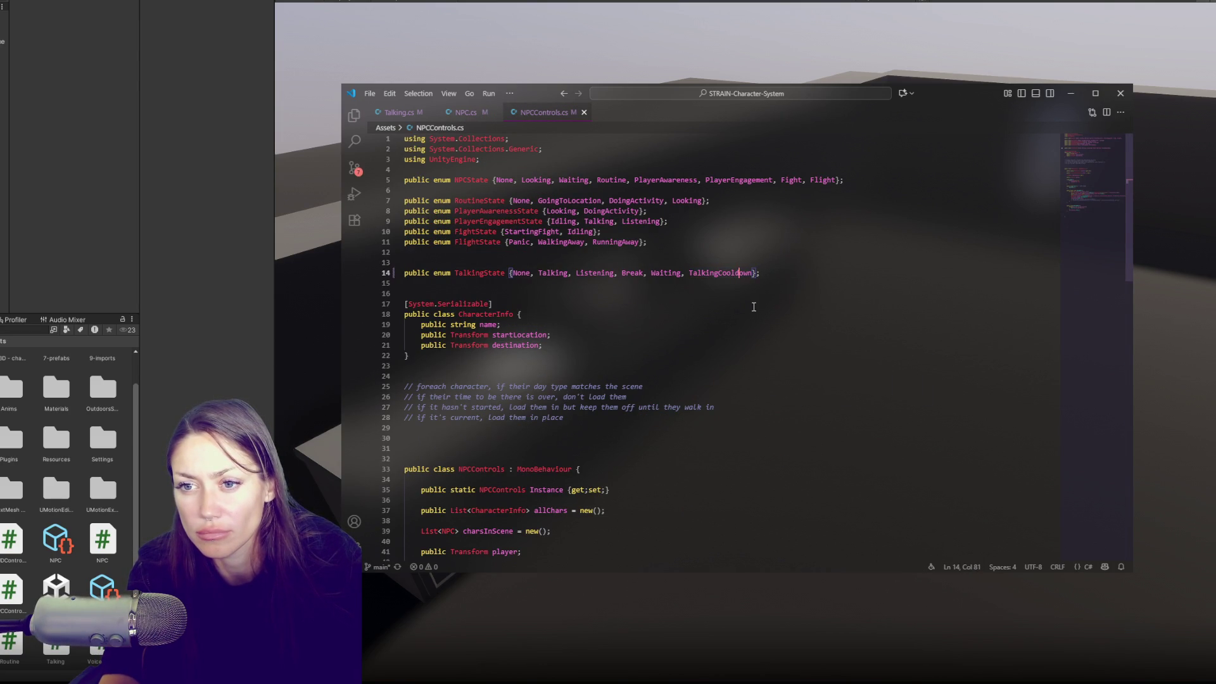
# Search NPC.cs for 'cooldown' and step through the matches before returning to Unity.
pyautogui.hotkey('ctrl', 'f')
pyautogui.click(482, 120)
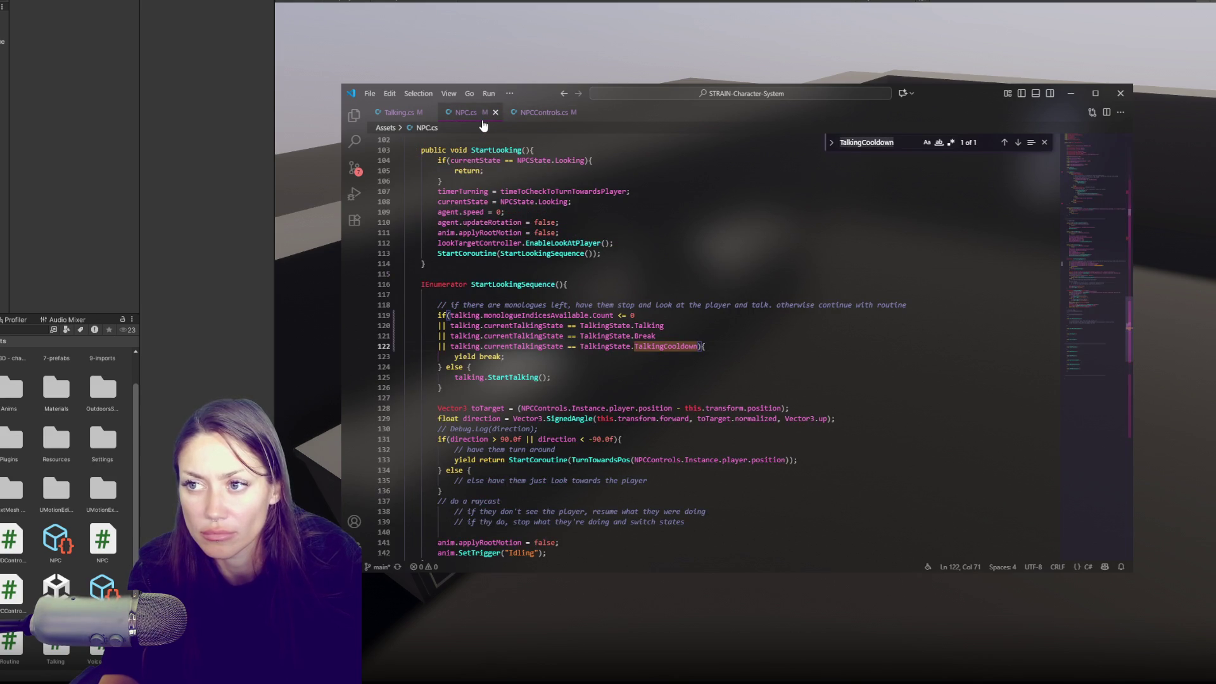
pyautogui.hotkey('ctrl', 'f')
pyautogui.write('cooldown')
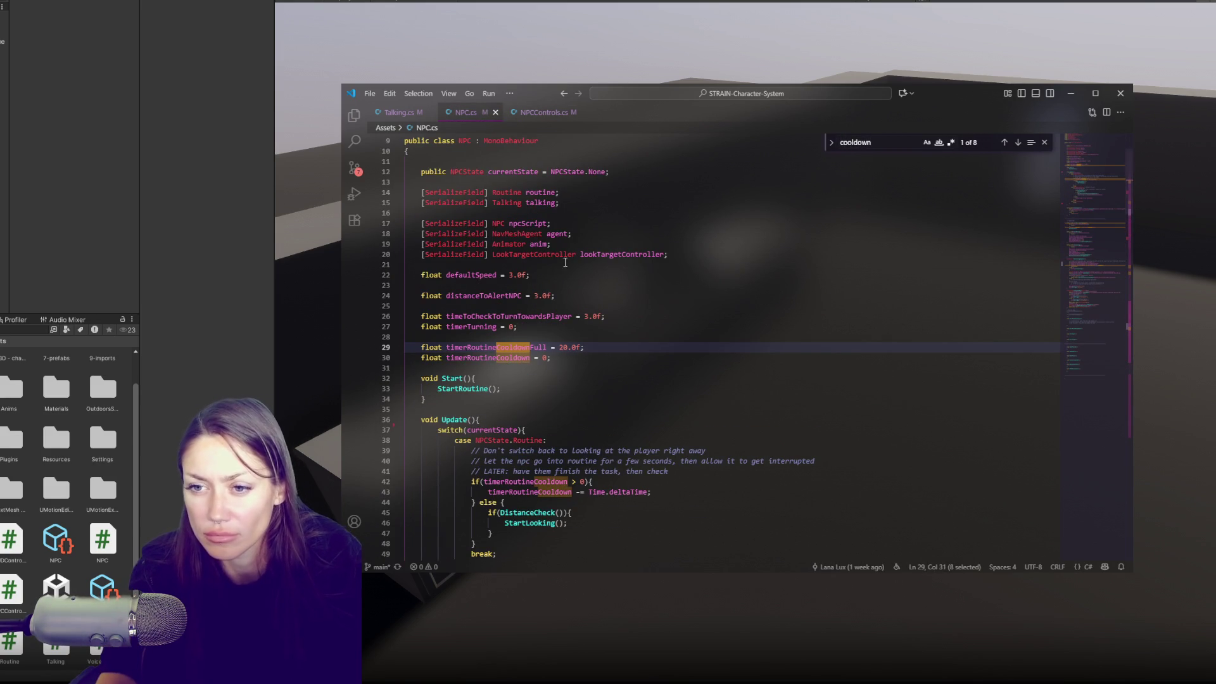
pyautogui.scroll(-15, 662, 316)
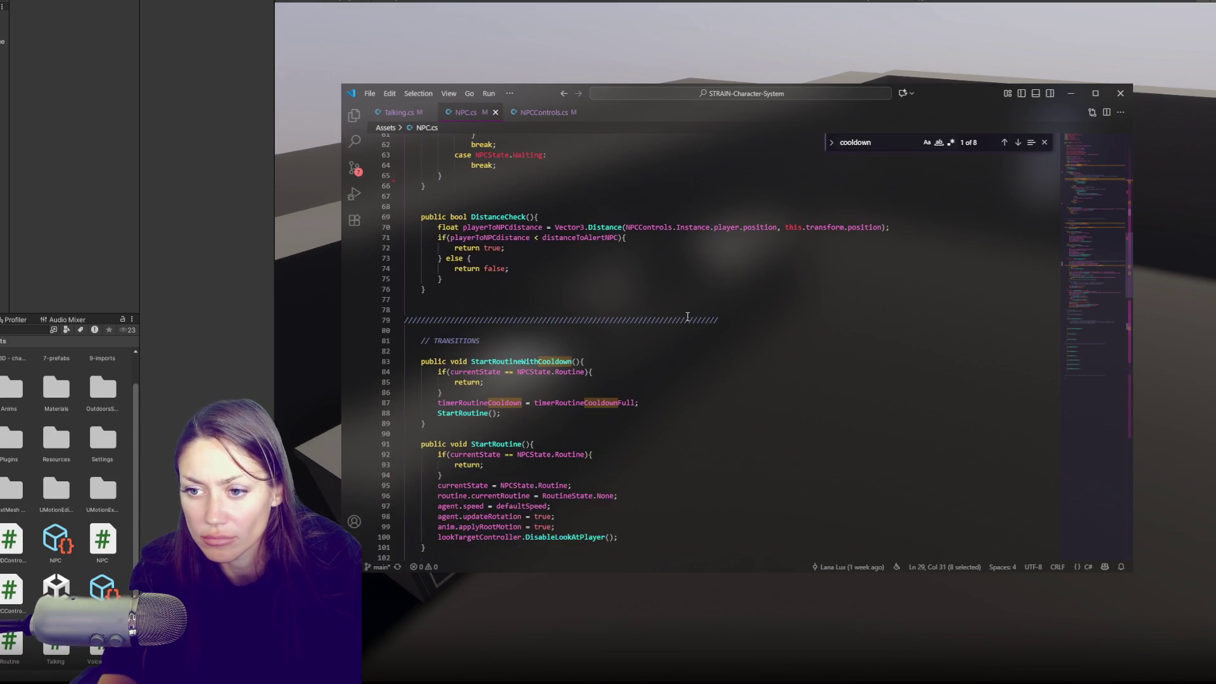
pyautogui.scroll(-20, 687, 317)
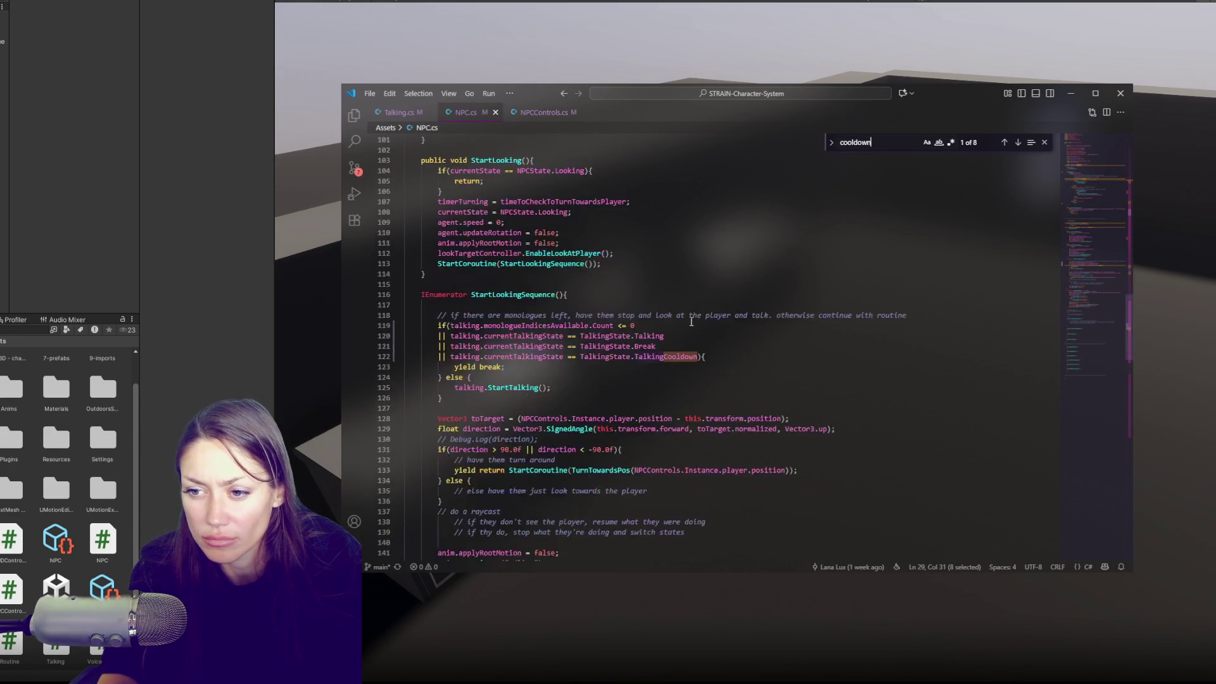
pyautogui.scroll(-7, 696, 321)
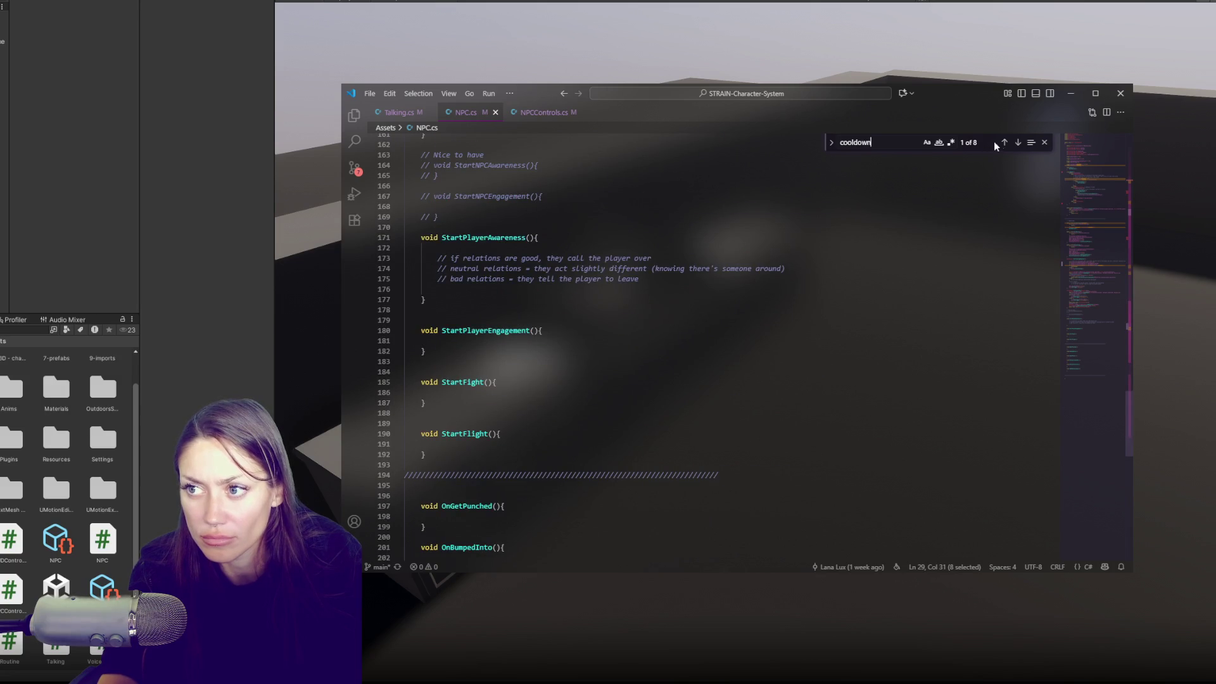
pyautogui.click(1018, 143)
pyautogui.click(207, 247)
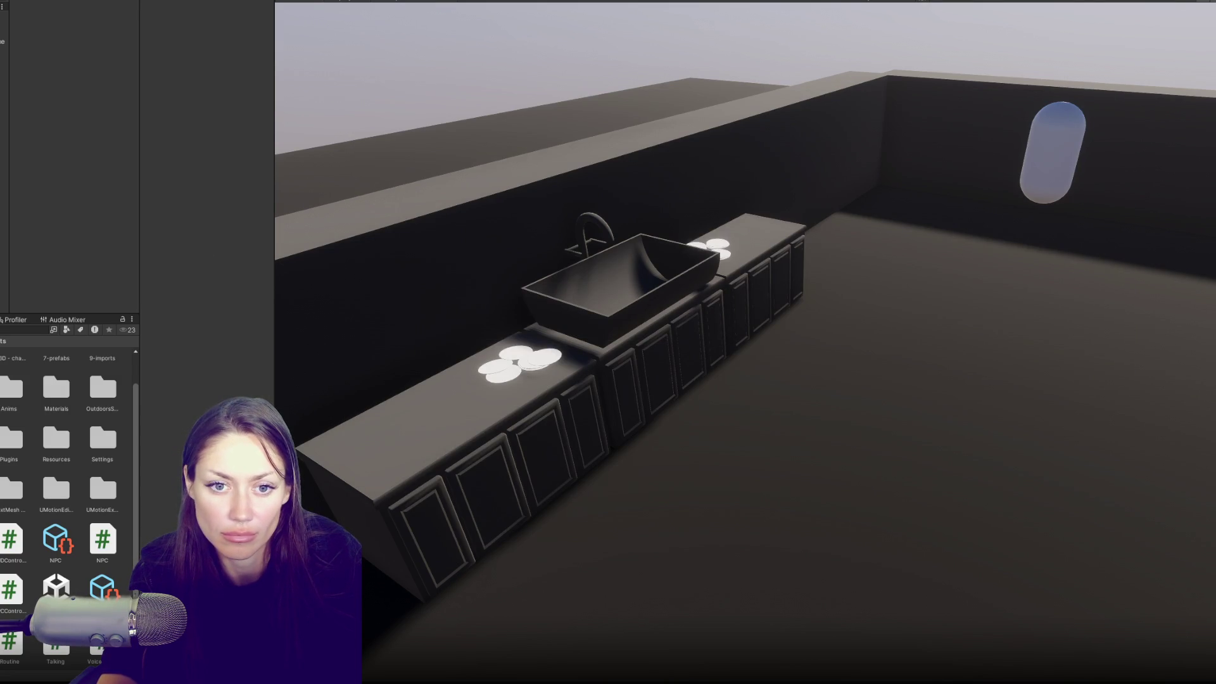
# Declare float talkingCooldownTimer and talkingCooldownTimerMax = 10.0f in Talking.cs and save.
pyautogui.doubleClick(63, 341)
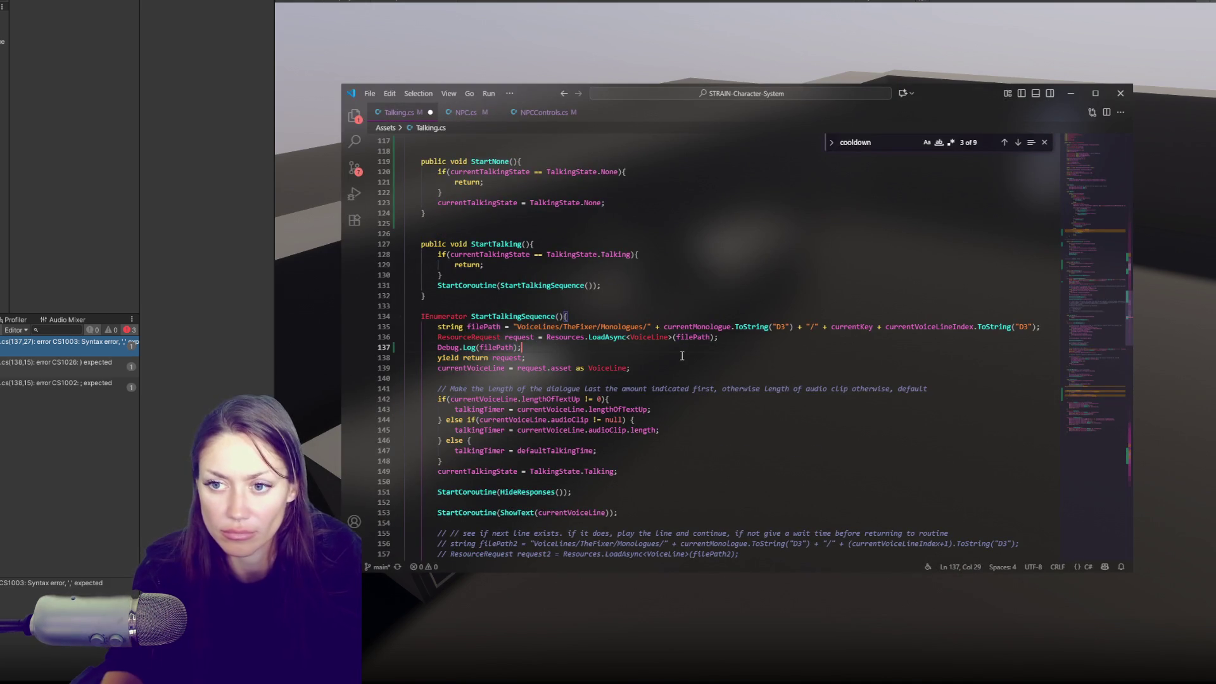
pyautogui.click(177, 294)
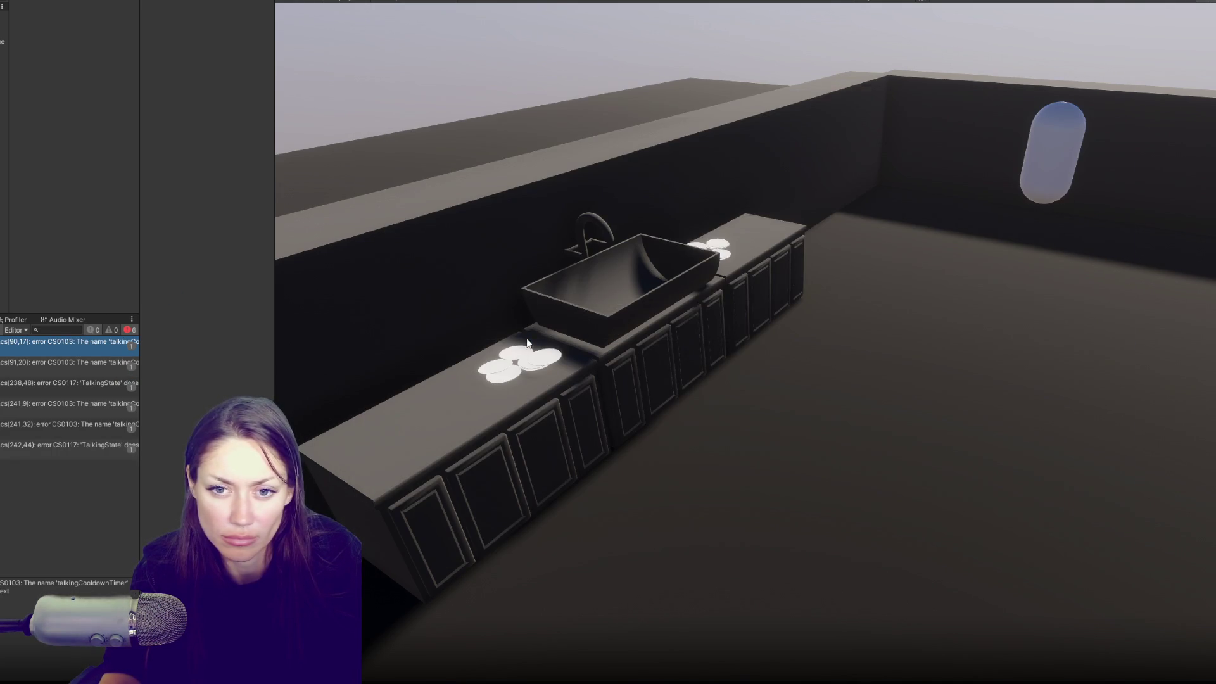
pyautogui.hotkey('ctrl', 'shift', 'Right')
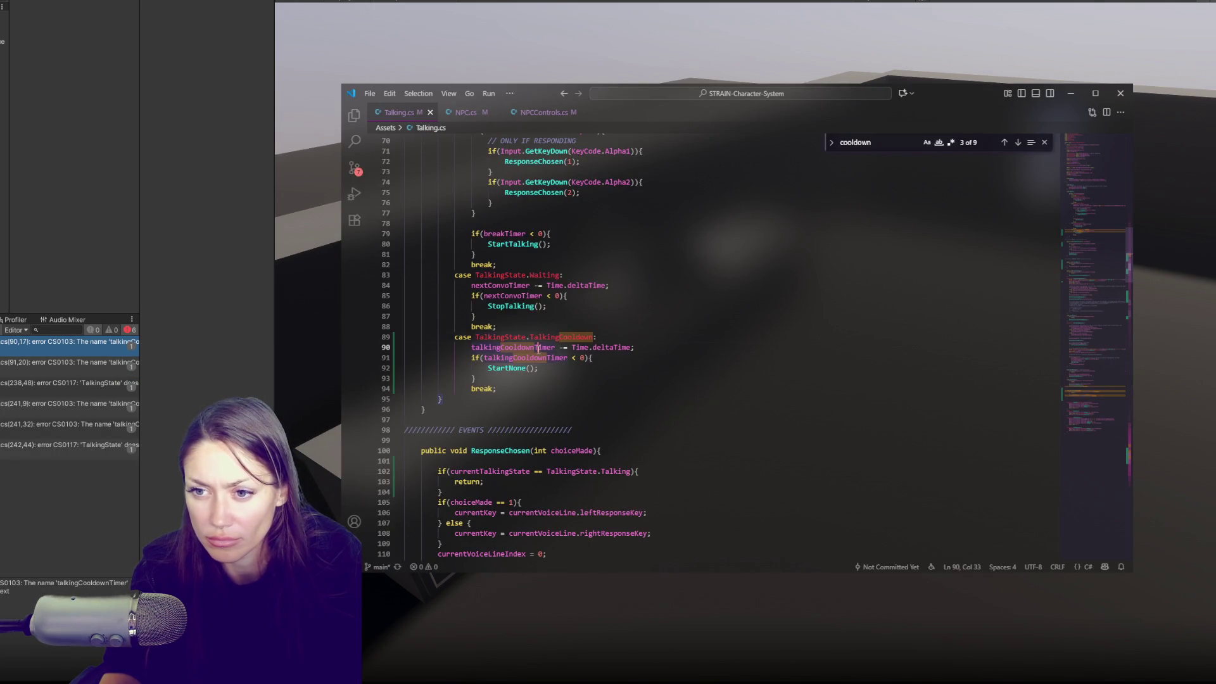
pyautogui.moveTo(1107, 311); pyautogui.dragTo(1102, 189)
pyautogui.click(571, 386)
pyautogui.press('Return')
pyautogui.press('Return')
pyautogui.write('float talkingCooldownTimer;')
pyautogui.press('Return')
pyautogui.write('float ')
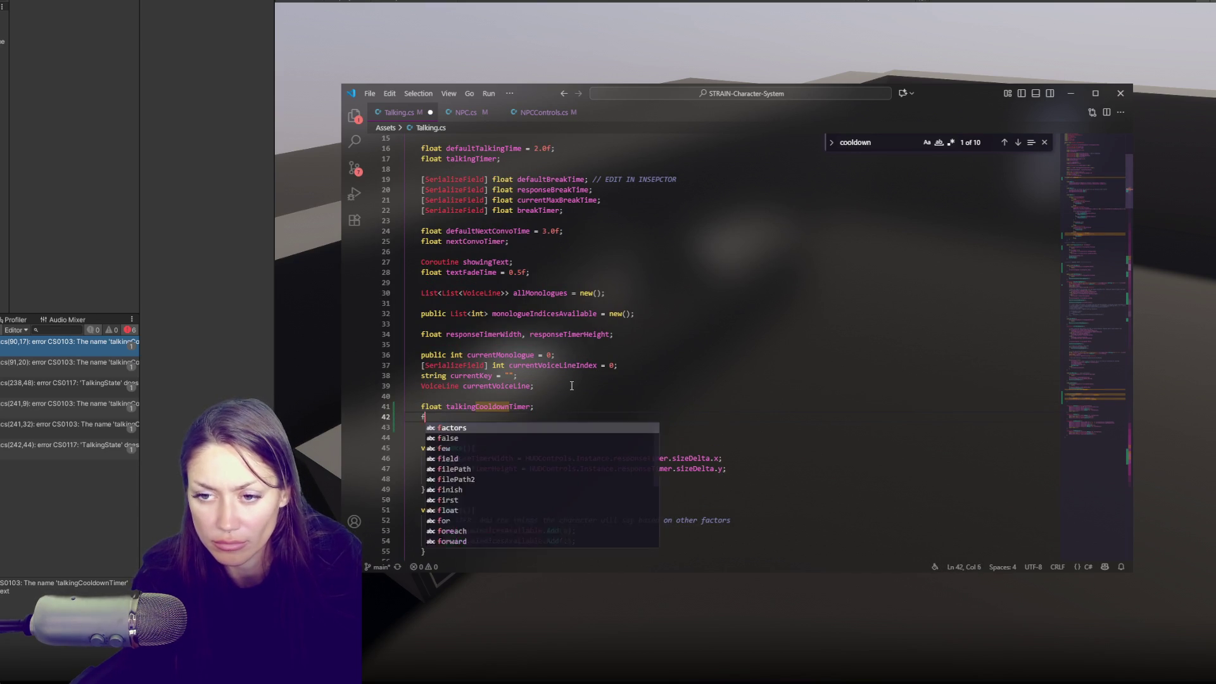
pyautogui.write('talkingCooldownTimerMas ')
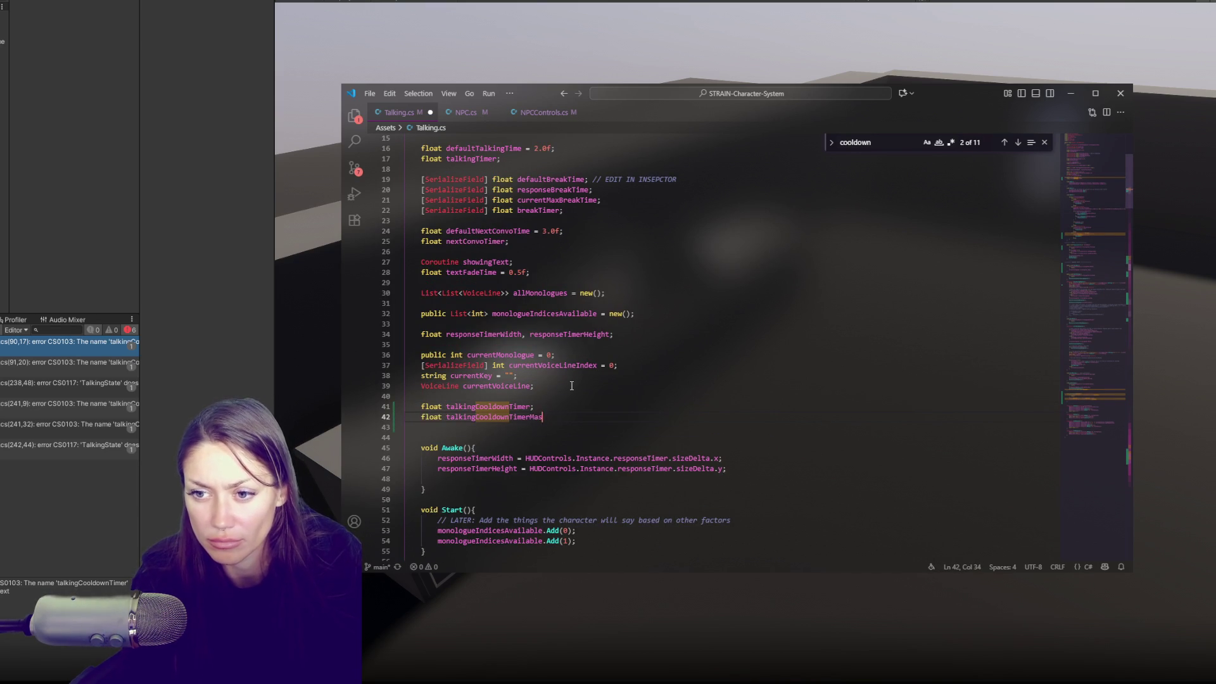
pyautogui.write(' 10.0f;')
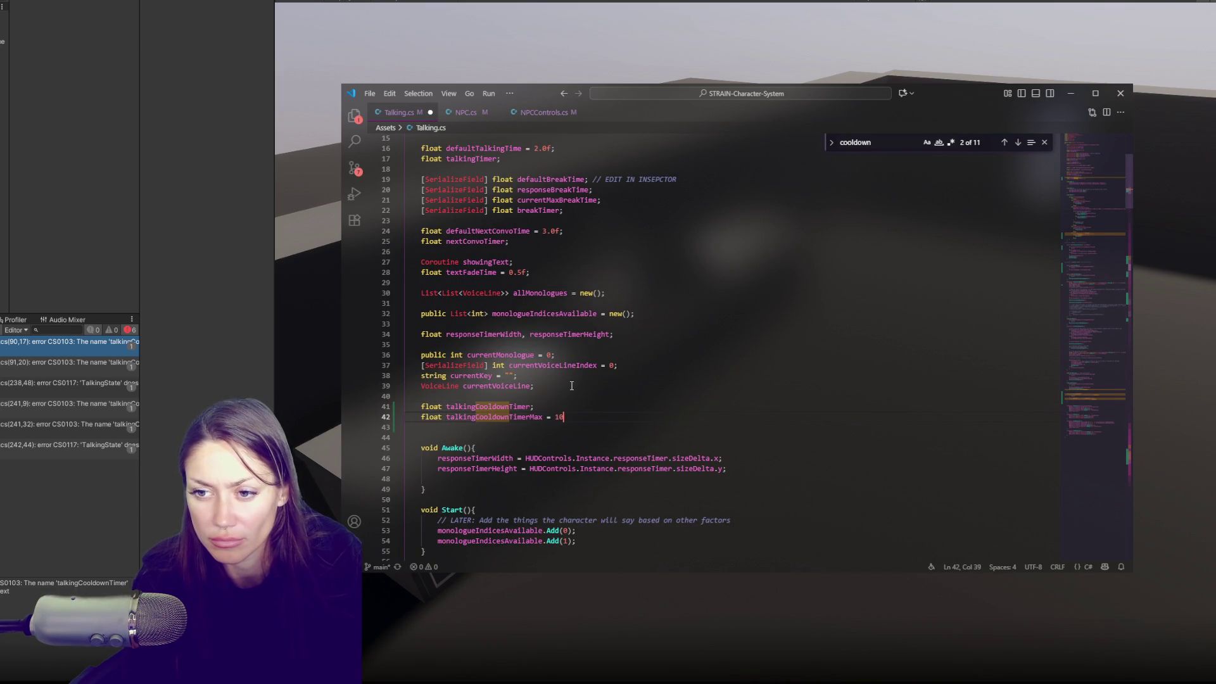
pyautogui.hotkey('ctrl', 's')
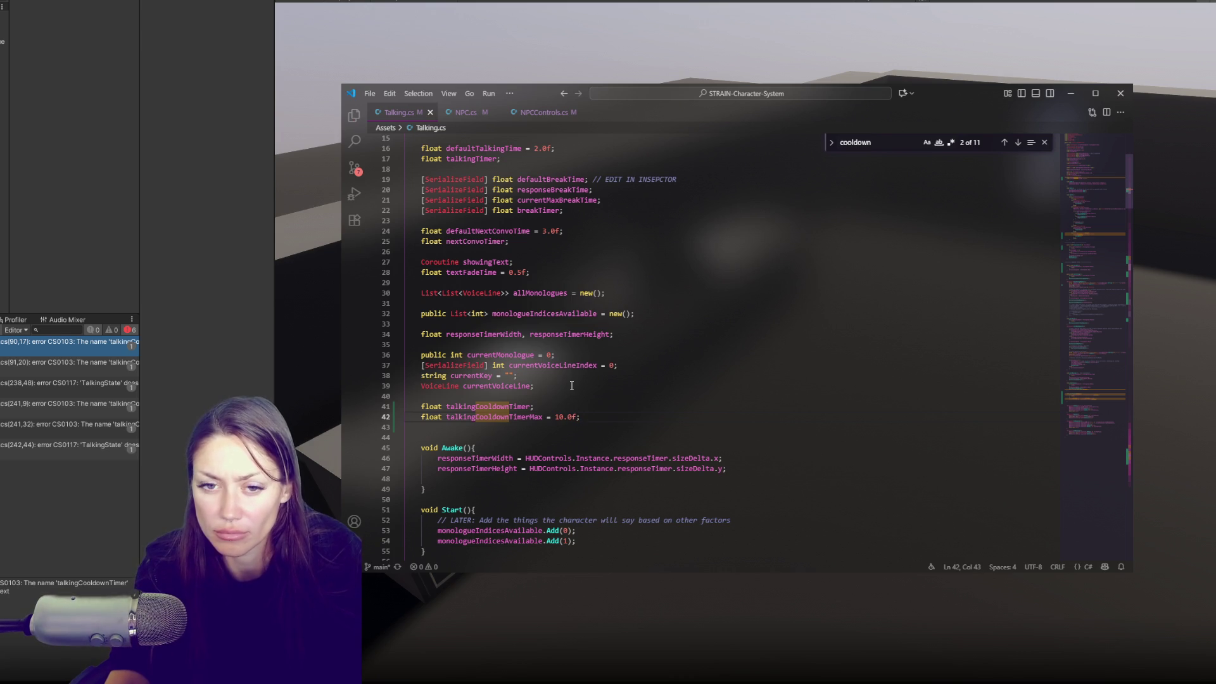
# Change TalkingCoolDown to TalkingCooldown on lines 241 and 245, then save.
pyautogui.hotkey('alt', 'Tab')
pyautogui.doubleClick(70, 340)
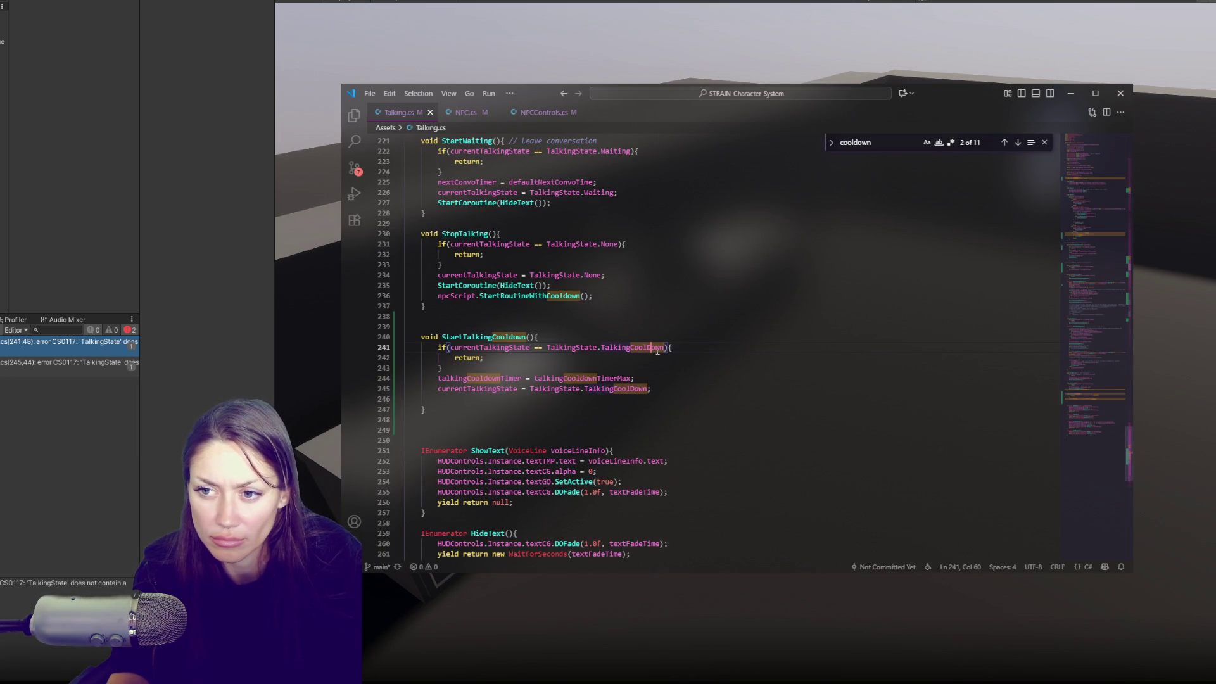
pyautogui.click(651, 348)
pyautogui.press('BackSpace')
pyautogui.write('d')
pyautogui.click(635, 389)
pyautogui.press('BackSpace')
pyautogui.write('d')
pyautogui.hotkey('ctrl', 's')
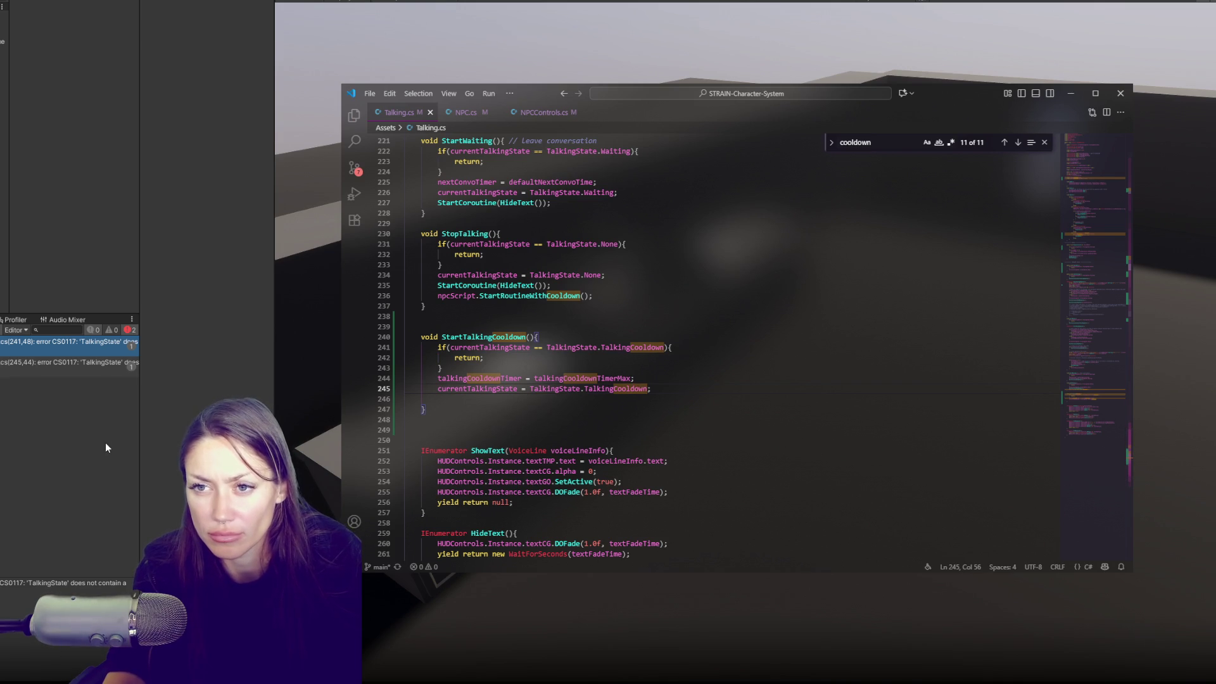
pyautogui.click(105, 443)
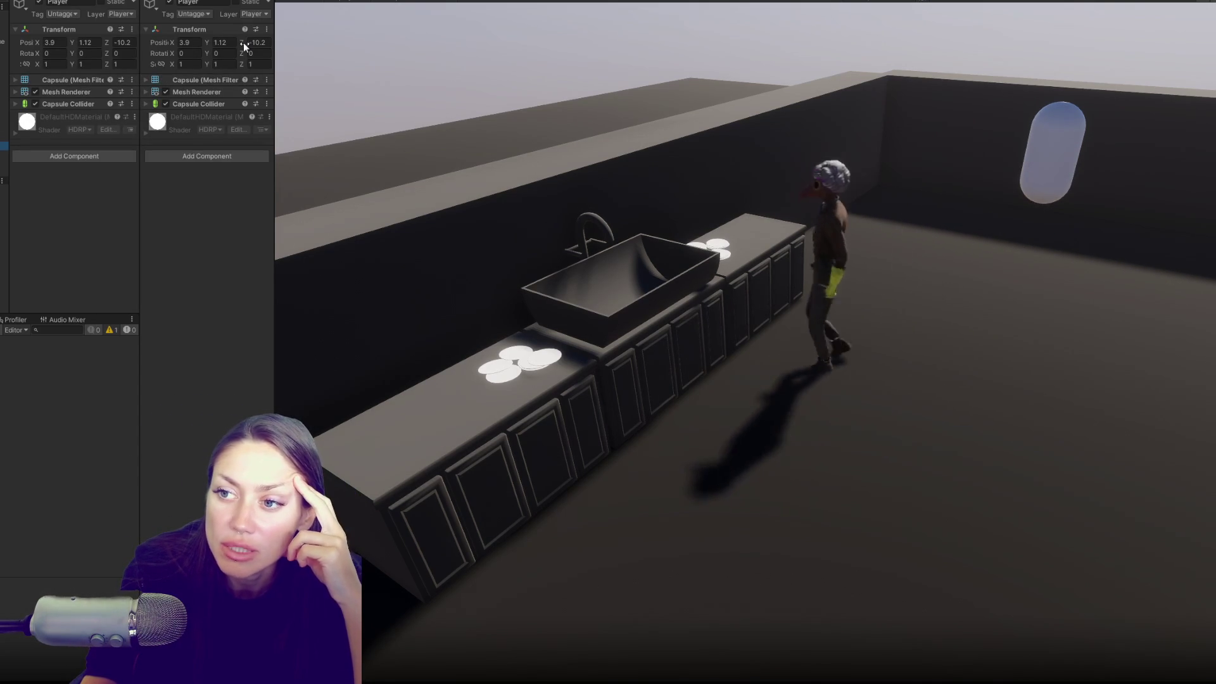
# Drag the Player's Position Z to about -1.34 so the NPC's monologue lines trigger.
pyautogui.moveTo(243, 43); pyautogui.dragTo(402, 40)
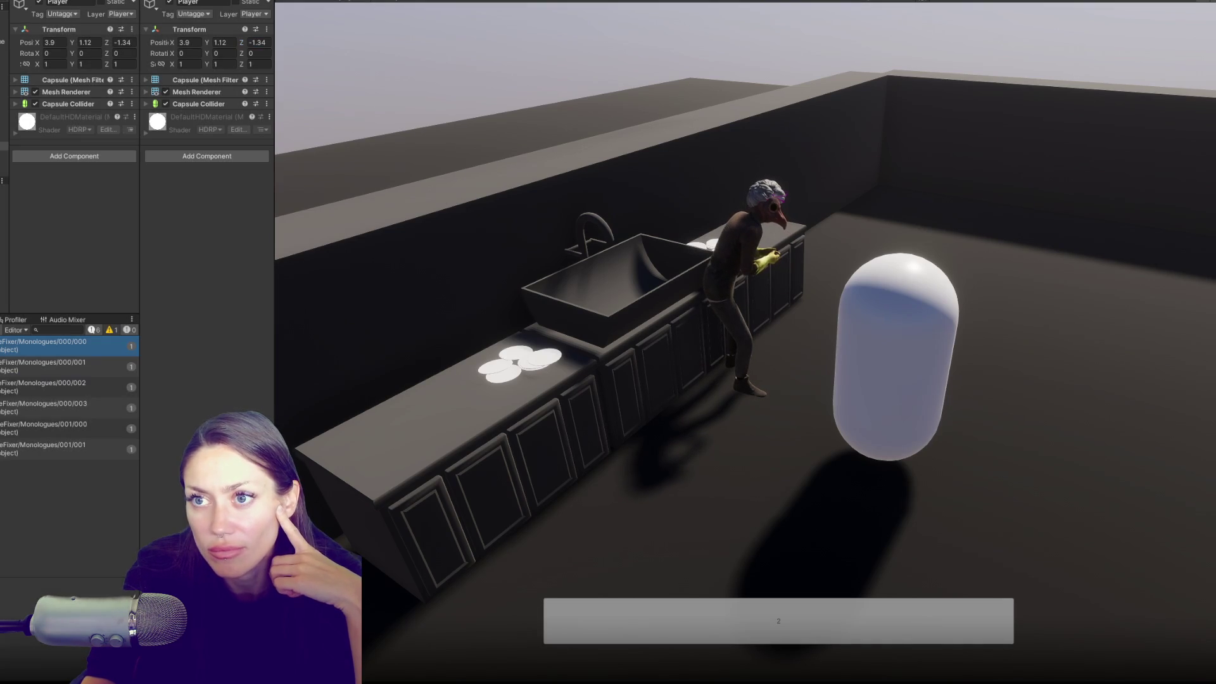
pyautogui.hotkey('alt', 'Tab')
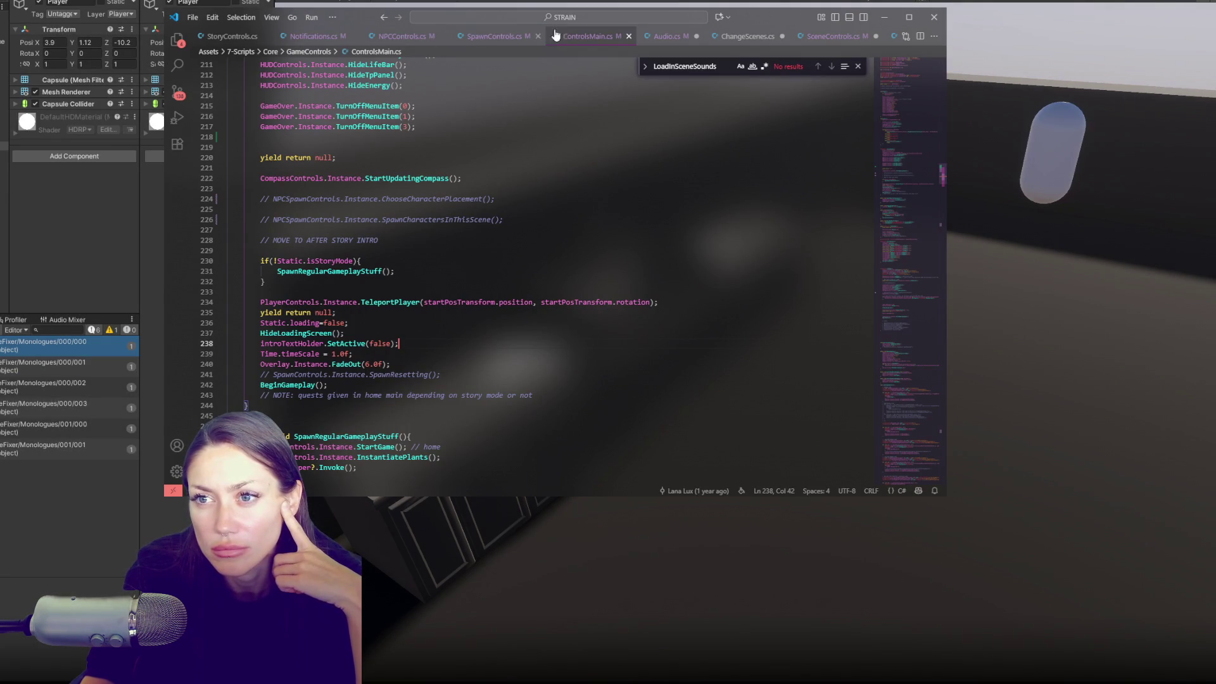
# Change talkingCooldownTimerMax on line 42 from 10.0f to 15.0f and save Talking.cs.
pyautogui.hotkey('alt', 'Tab')
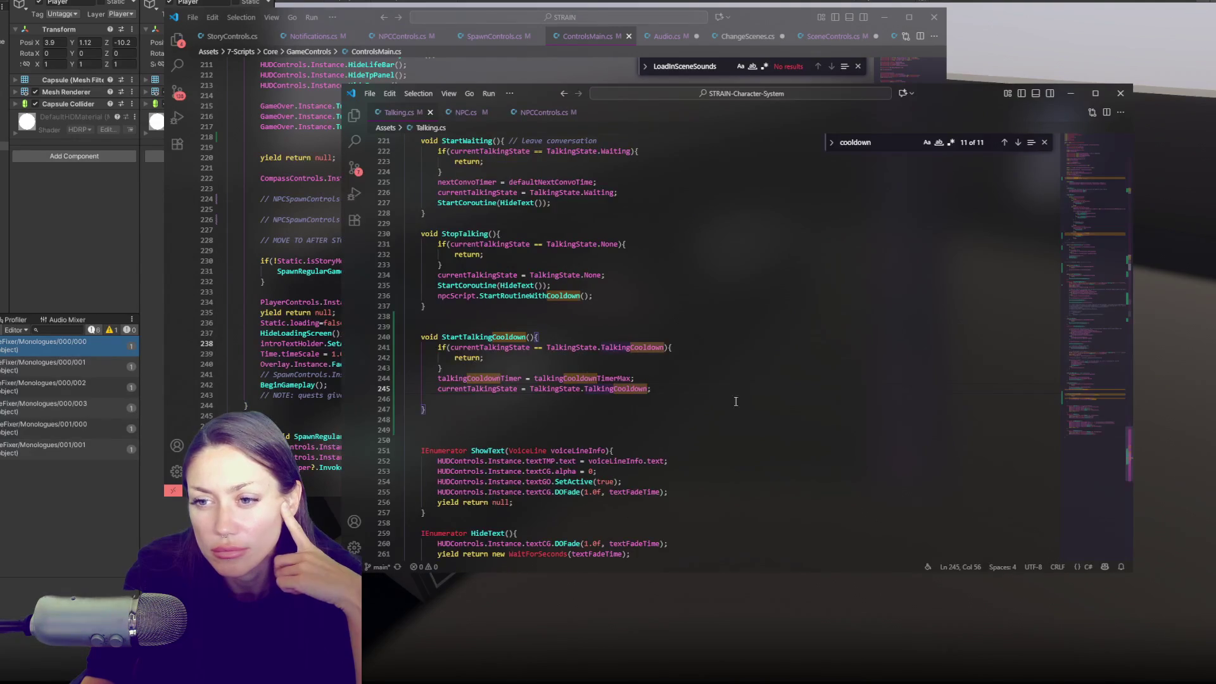
pyautogui.moveTo(1094, 301); pyautogui.dragTo(1095, 153)
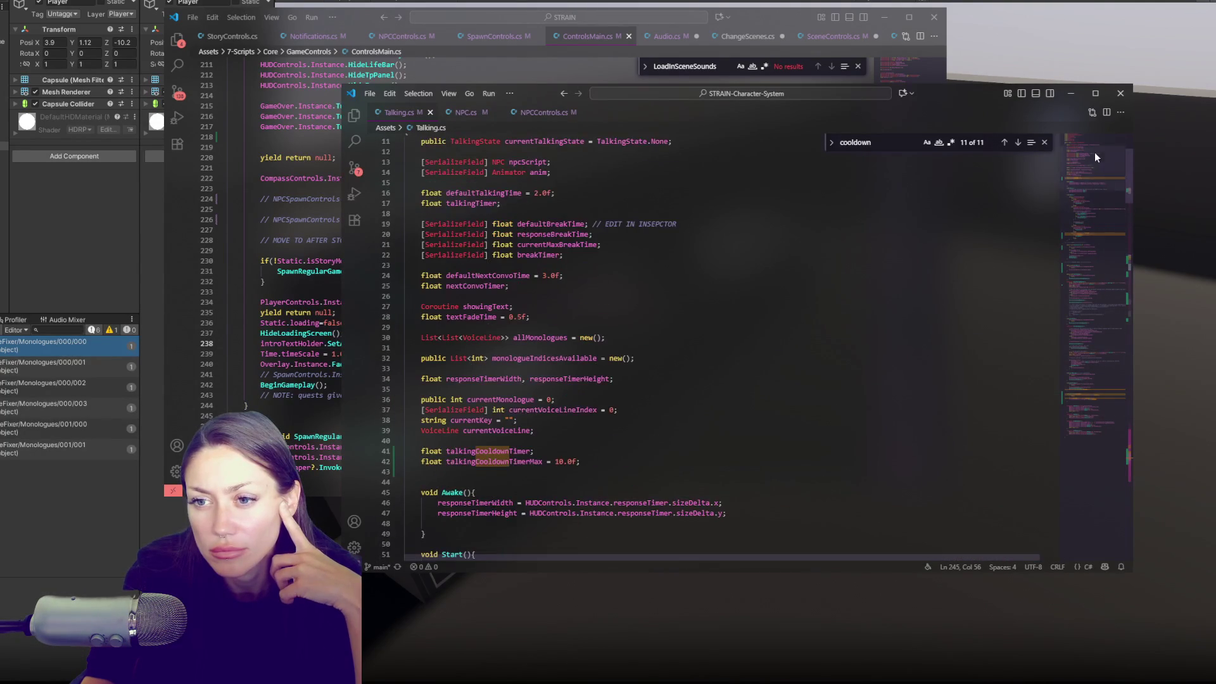
pyautogui.click(563, 461)
pyautogui.press('BackSpace')
pyautogui.write('5')
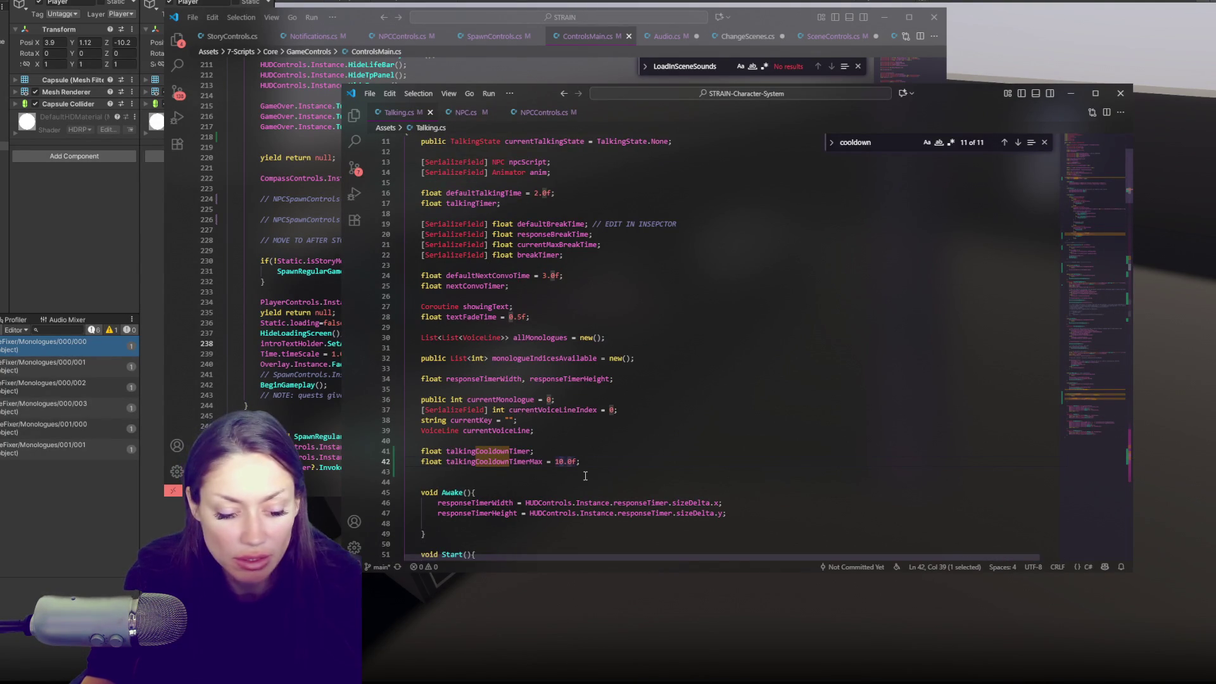
pyautogui.click(695, 464)
pyautogui.hotkey('ctrl', 's')
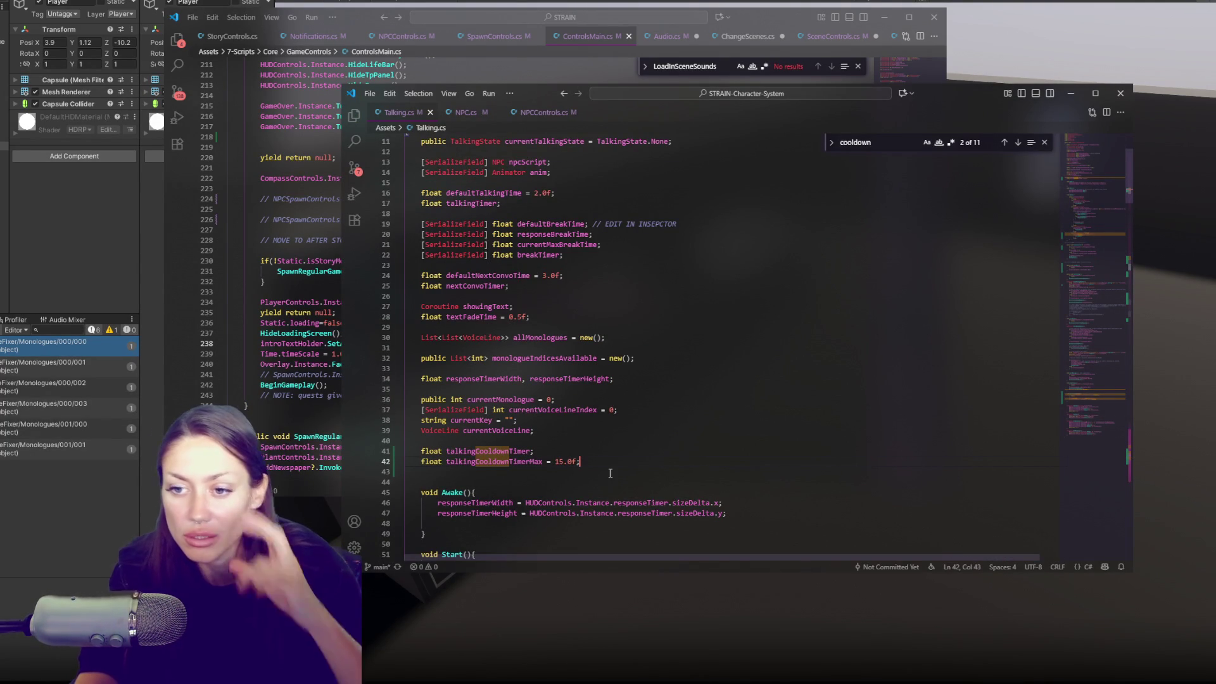
pyautogui.doubleClick(491, 451)
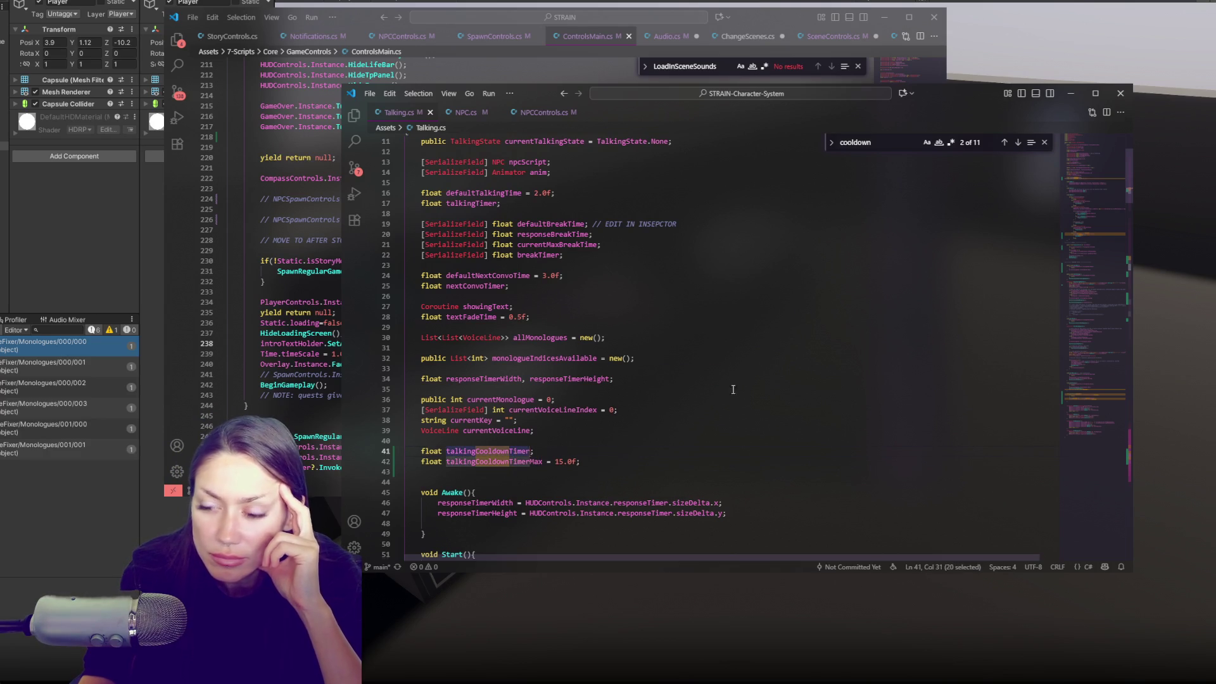
pyautogui.scroll(-5, 716, 399)
pyautogui.hotkey('alt', 'Tab')
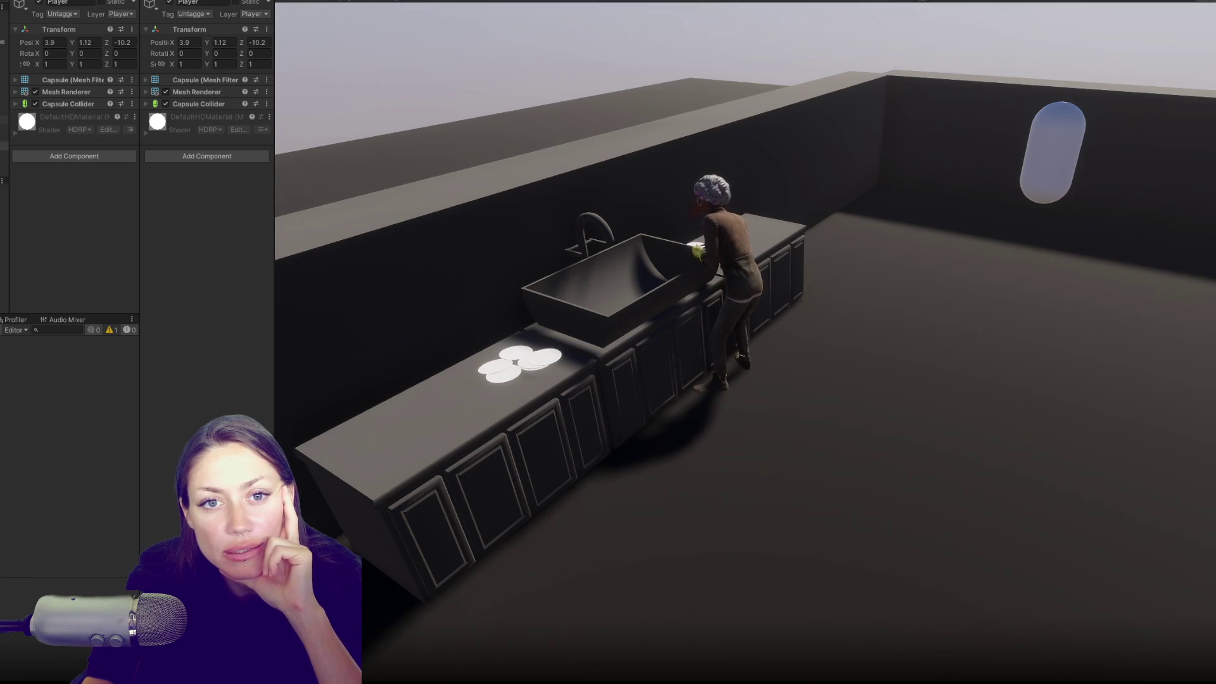
# Select TheFixer(Clone) and Player, walk the player to the NPC with W, then stop playing.
pyautogui.click(4, 171)
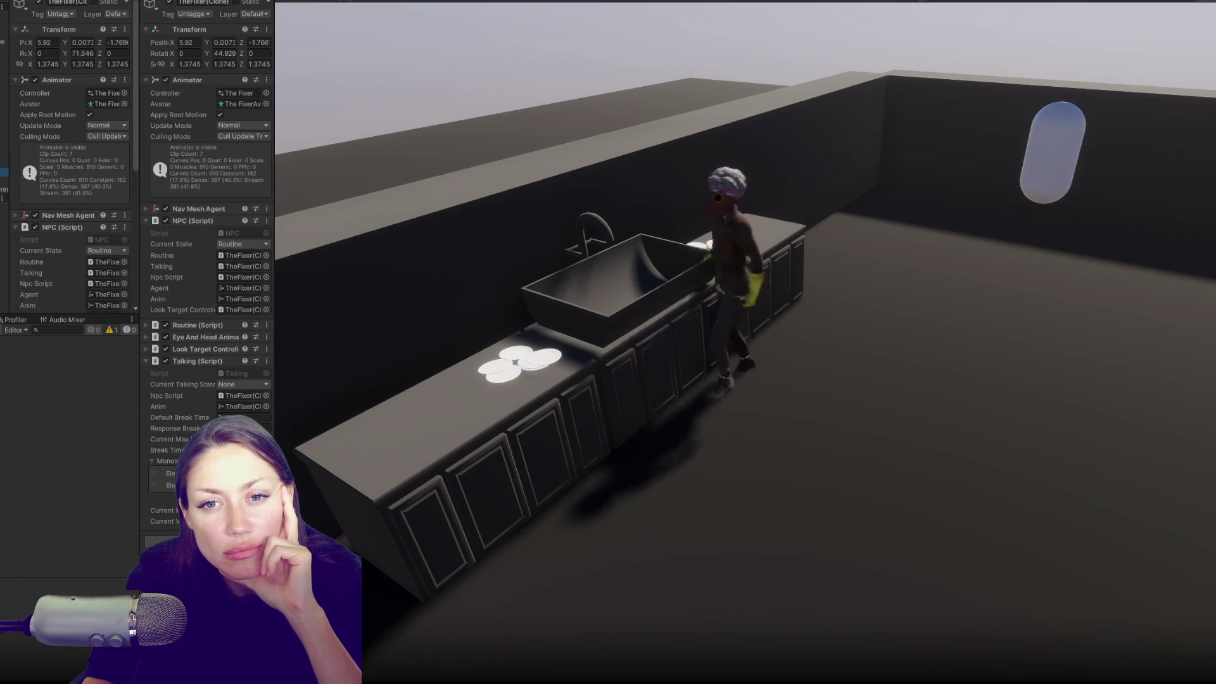
pyautogui.scroll(-8, 28, 158)
pyautogui.scroll(2, 28, 158)
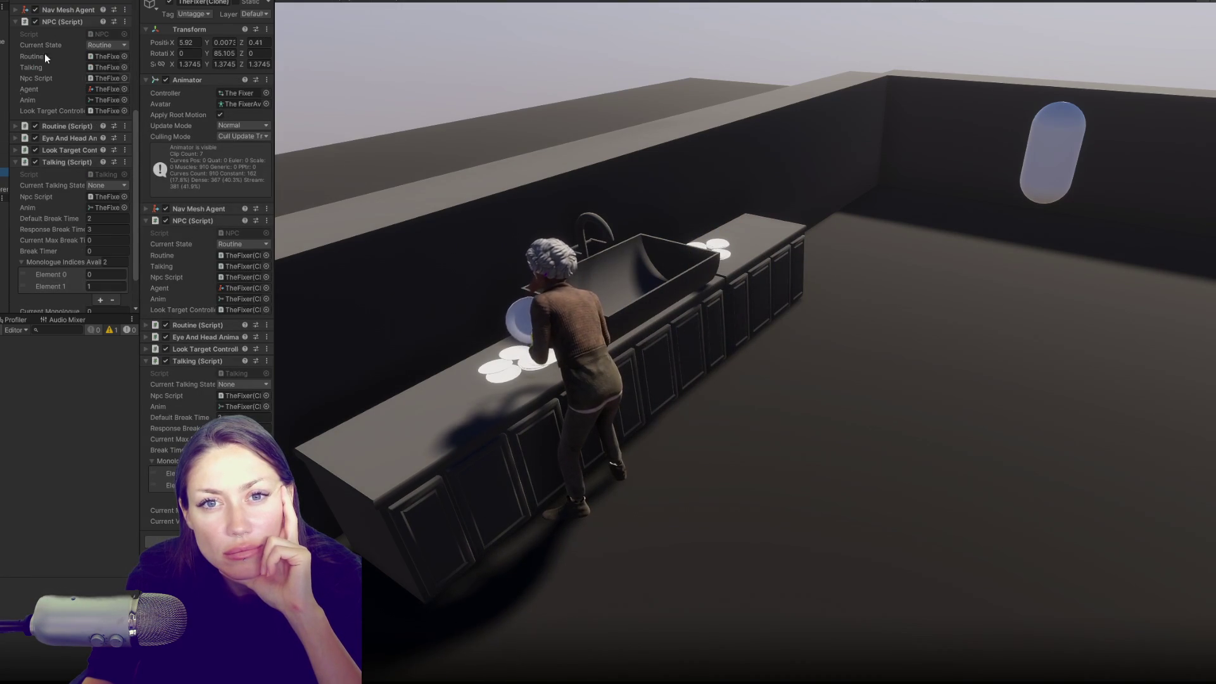
pyautogui.click(5, 146)
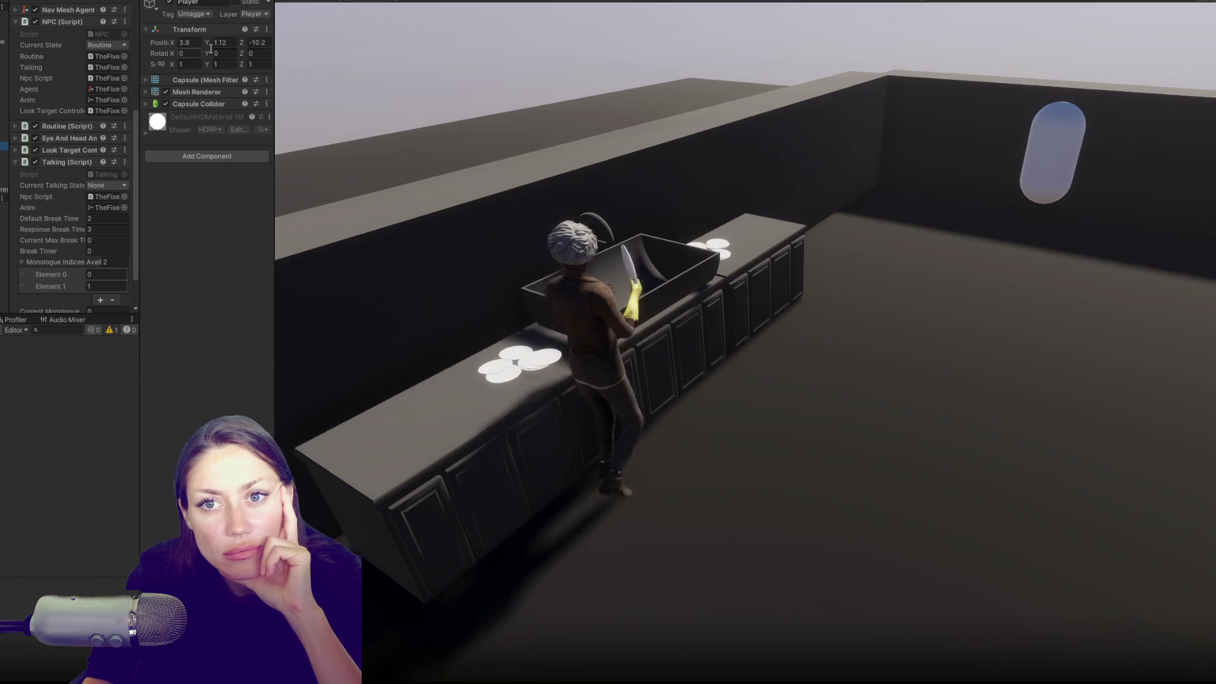
pyautogui.press('w')
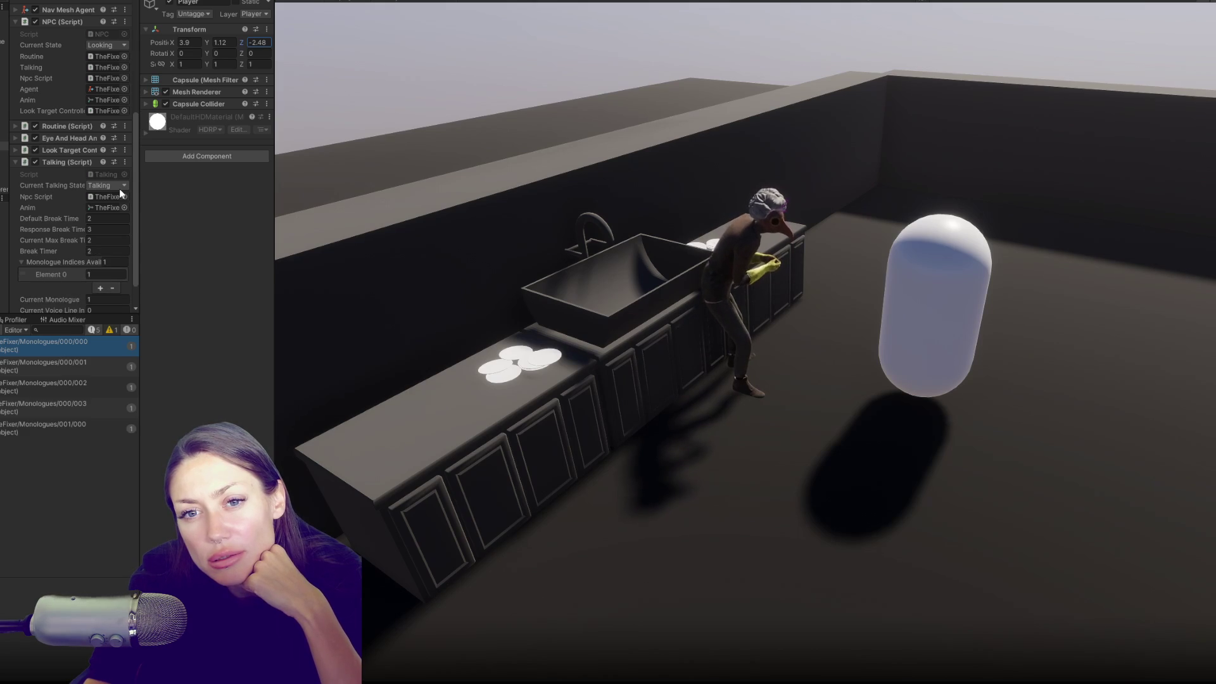
pyautogui.hotkey('ctrl', 'p')
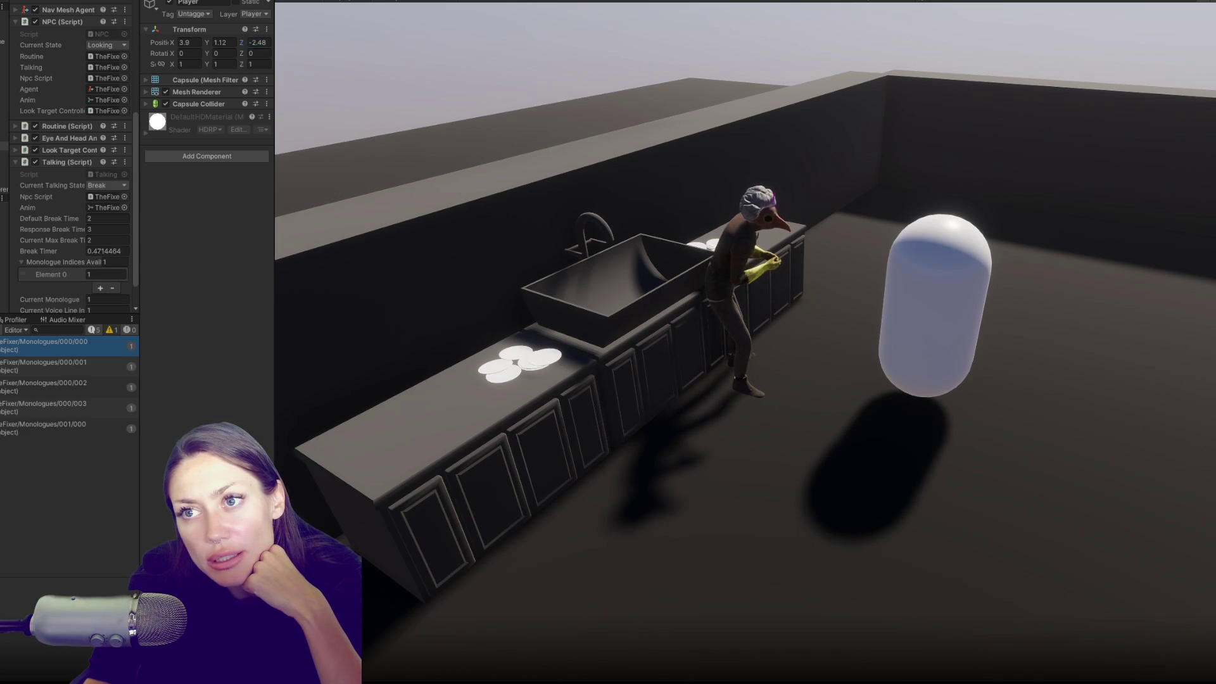
pyautogui.hotkey('alt', 'Tab')
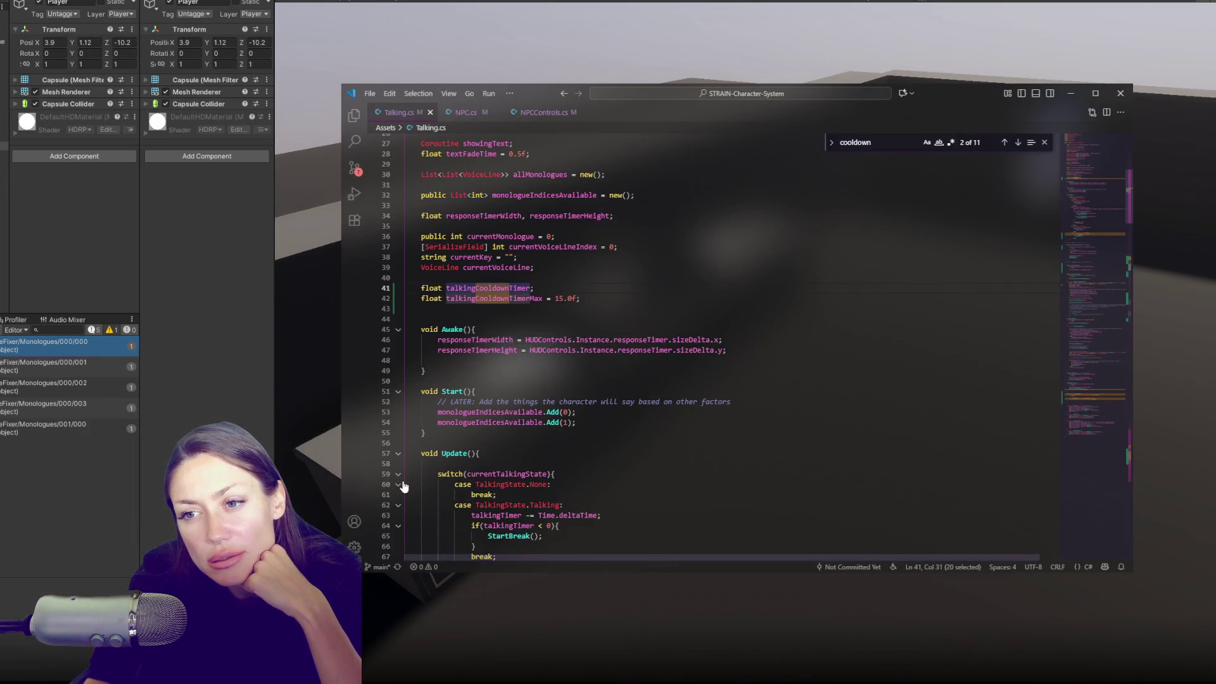
# Search Talking.cs for 'monologue' to locate the end-of-conversation block.
pyautogui.click(443, 443)
pyautogui.scroll(-5, 640, 411)
pyautogui.scroll(-14, 640, 411)
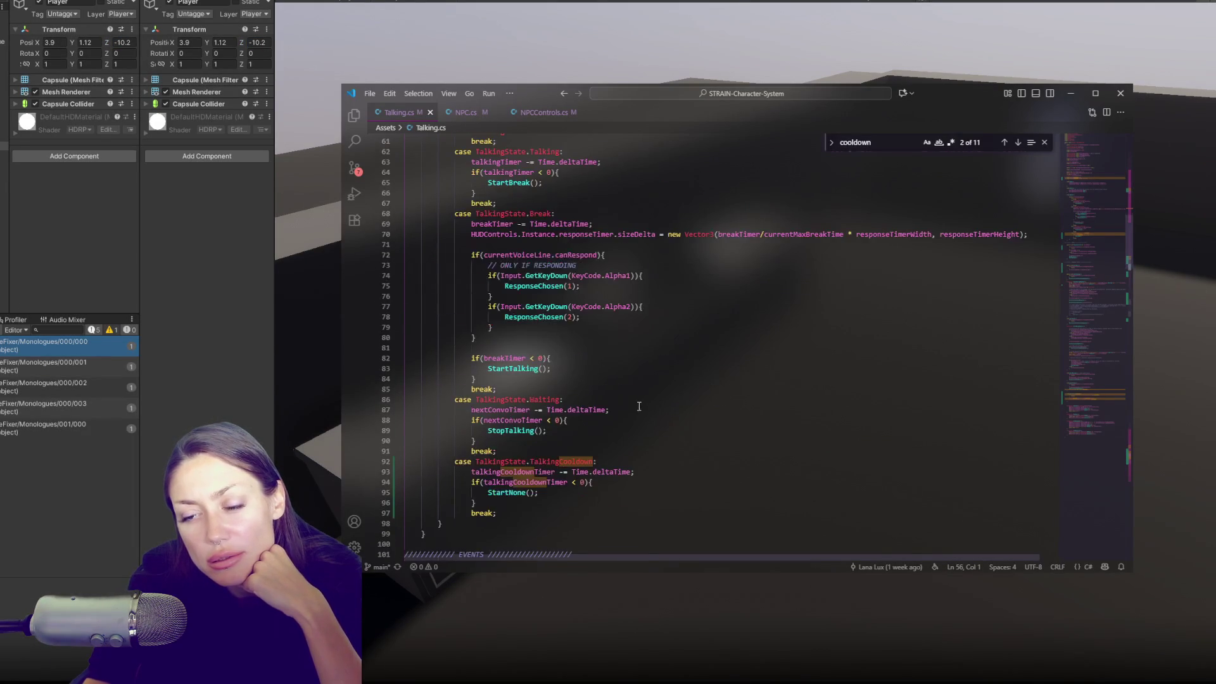
pyautogui.scroll(-12, 632, 410)
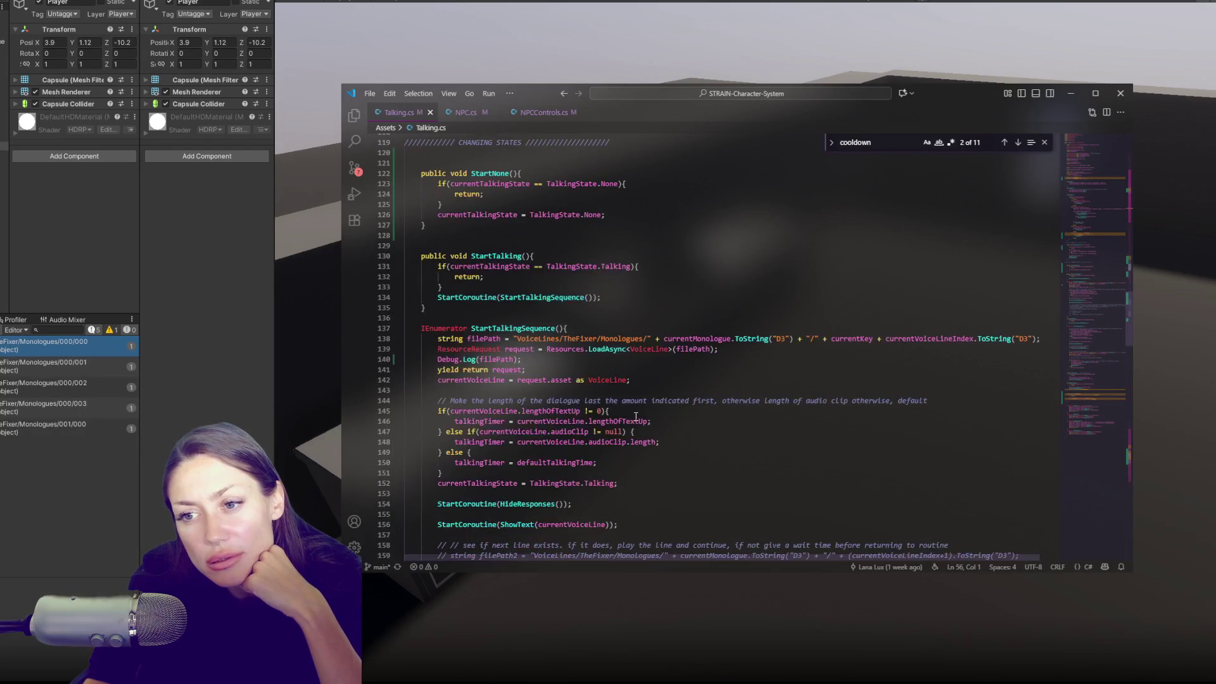
pyautogui.scroll(-20, 636, 416)
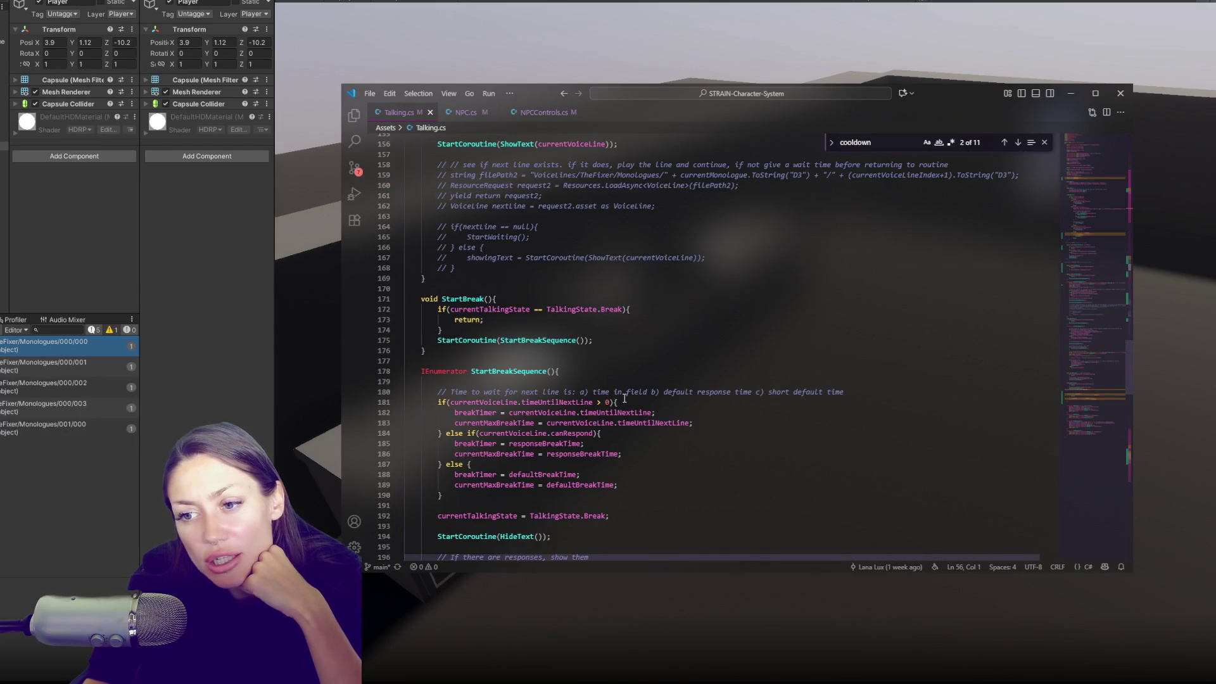
pyautogui.click(513, 211)
pyautogui.hotkey('ctrl', 'f')
pyautogui.write('monologue')
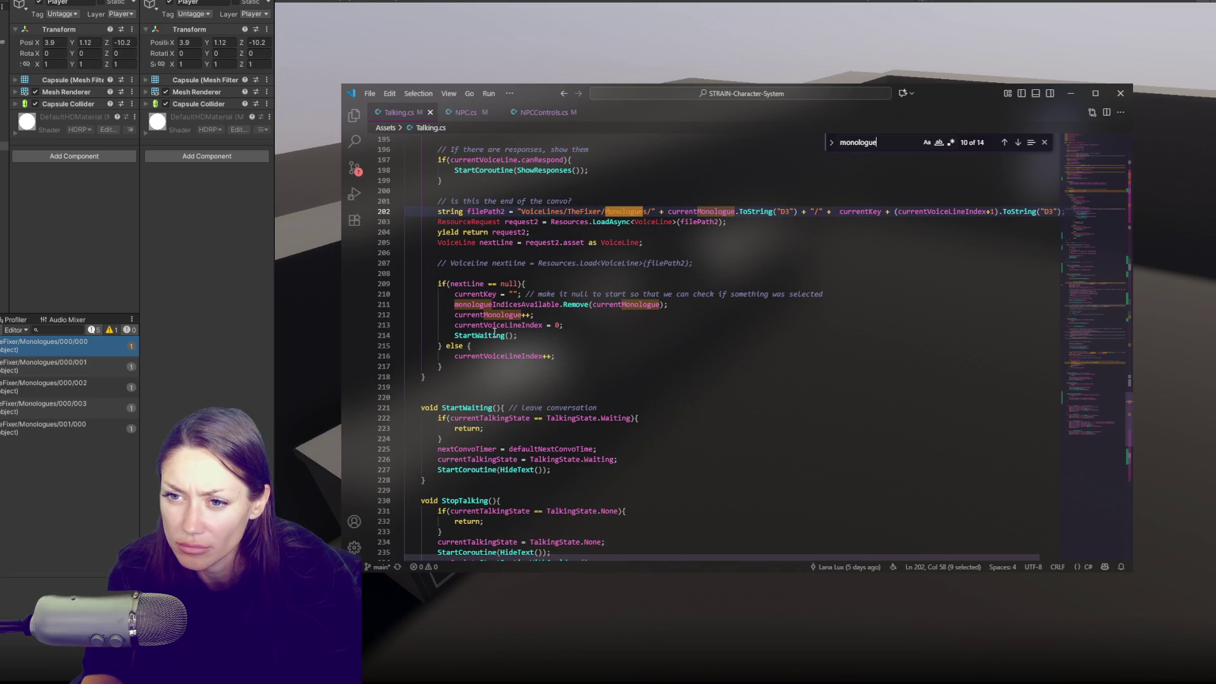
# Move the StartWaiting() call up to line 210, above the monologue counter and index resets.
pyautogui.click(494, 335)
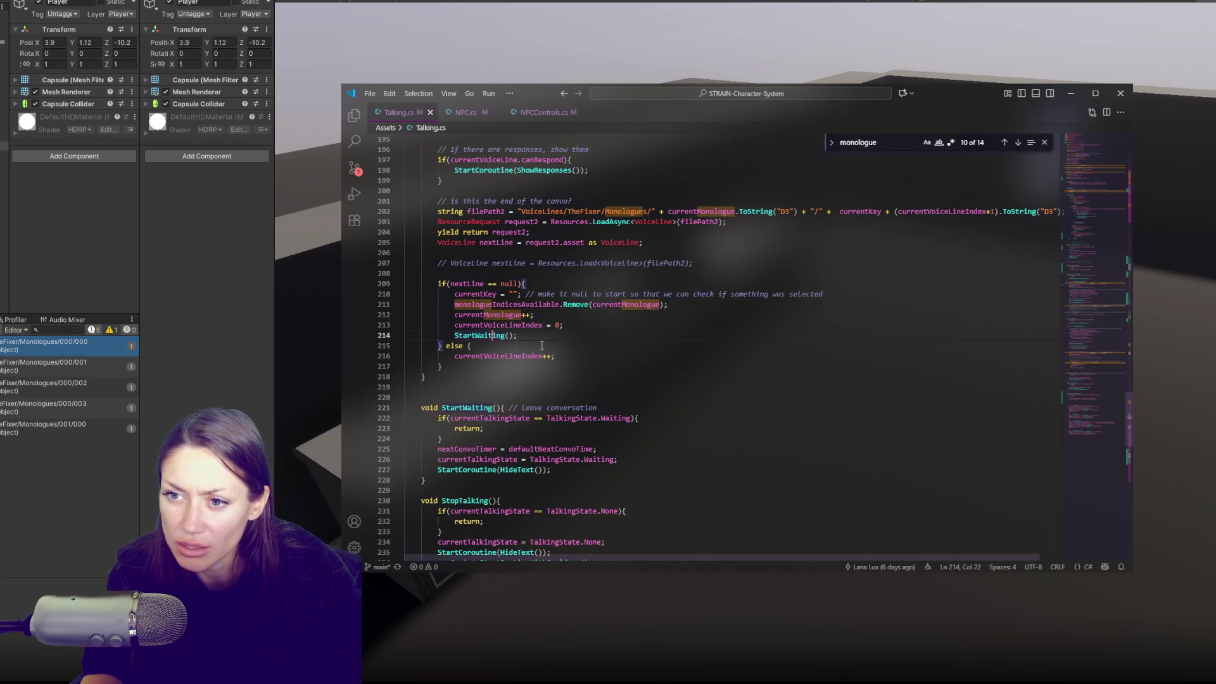
pyautogui.moveTo(408, 335); pyautogui.dragTo(696, 309)
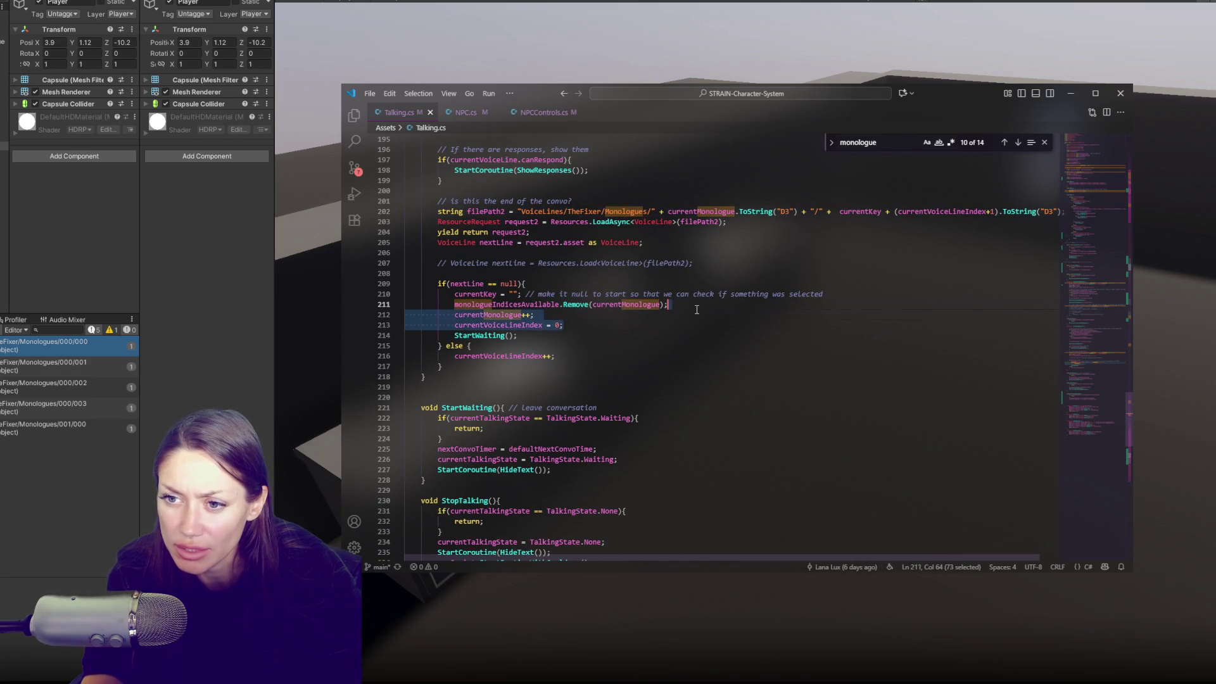
pyautogui.click(536, 338)
pyautogui.hotkey('alt', 'Up')
pyautogui.hotkey('alt', 'Up')
pyautogui.hotkey('alt', 'Up')
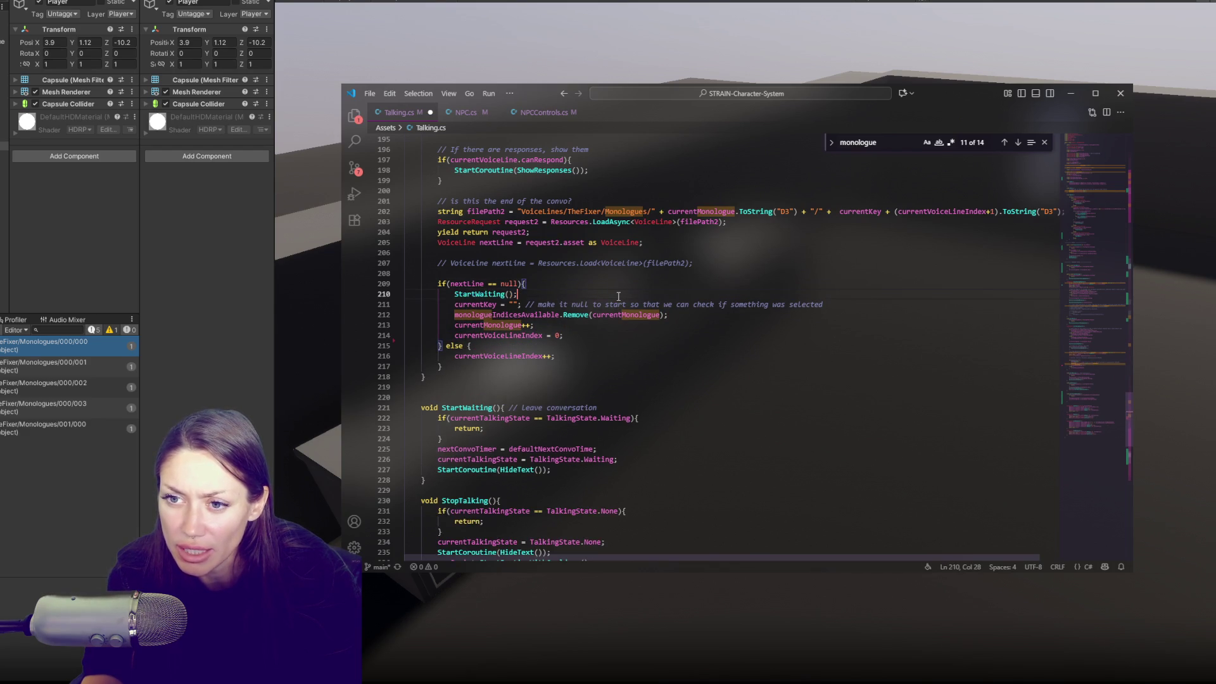
pyautogui.click(502, 304)
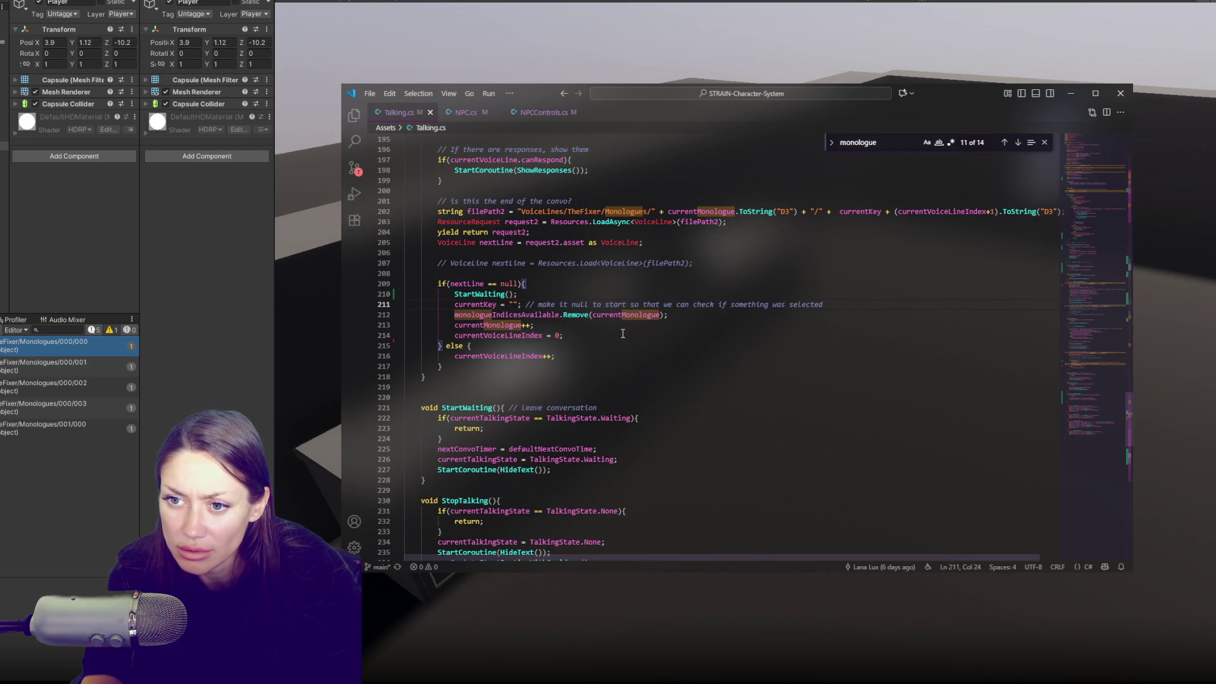
pyautogui.moveTo(621, 335); pyautogui.dragTo(746, 318)
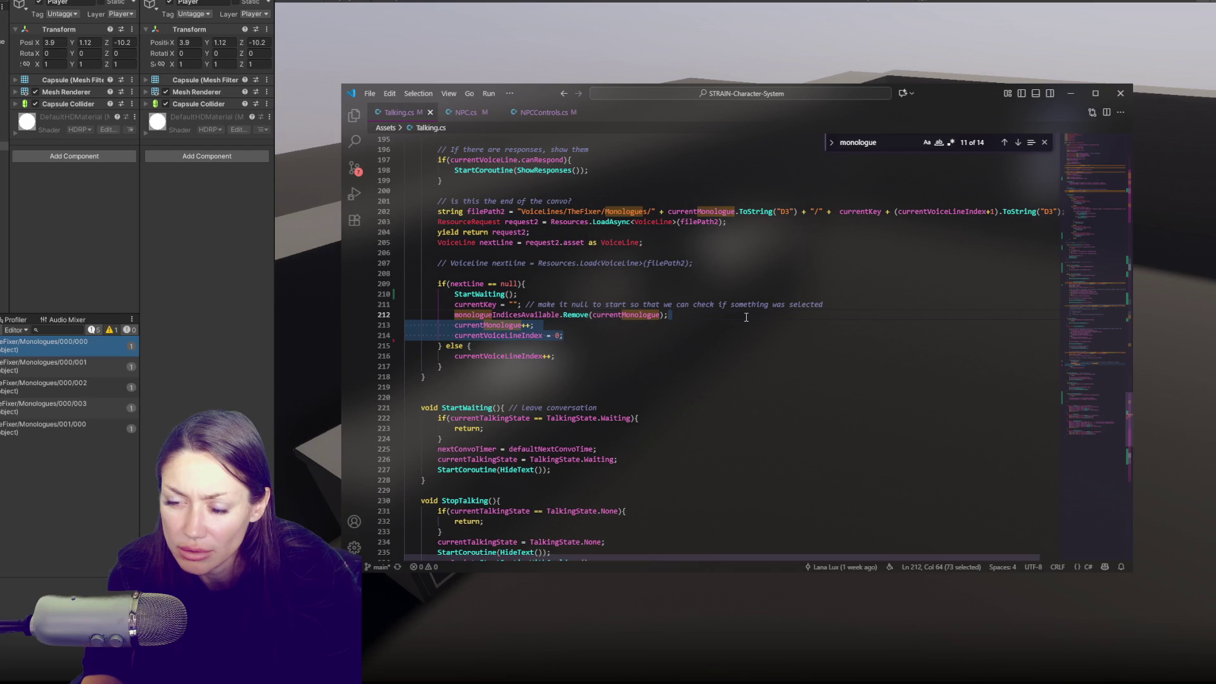
pyautogui.click(746, 318)
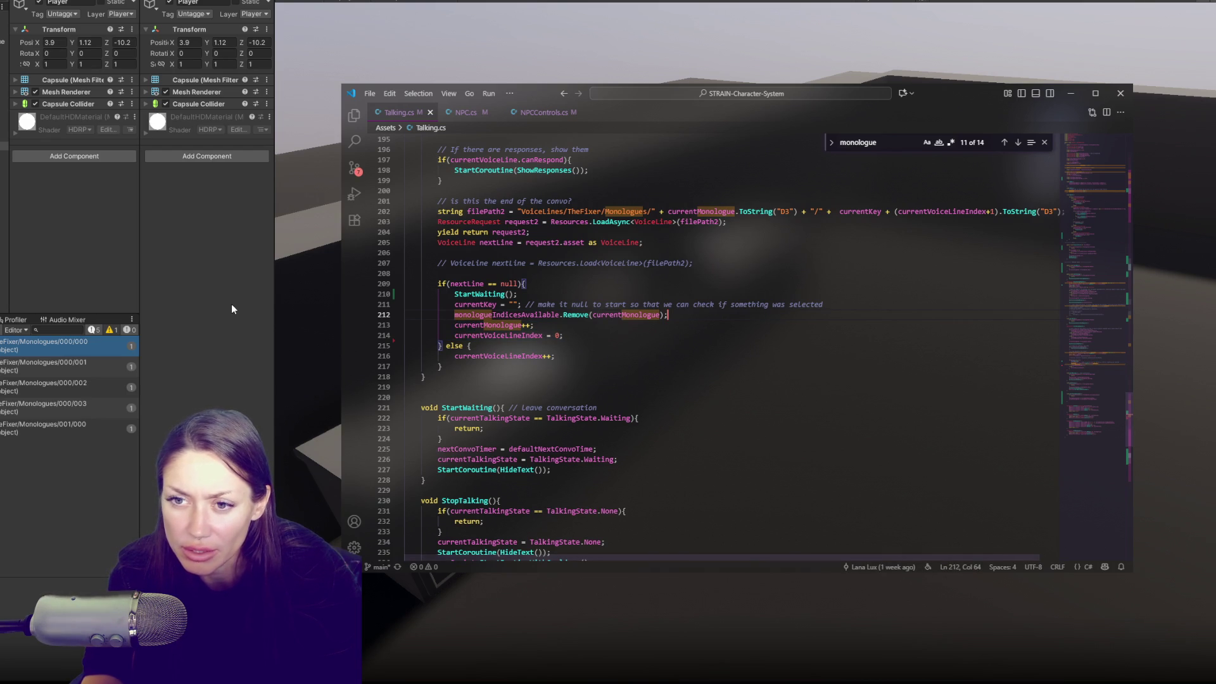
pyautogui.moveTo(778, 317); pyautogui.dragTo(782, 298)
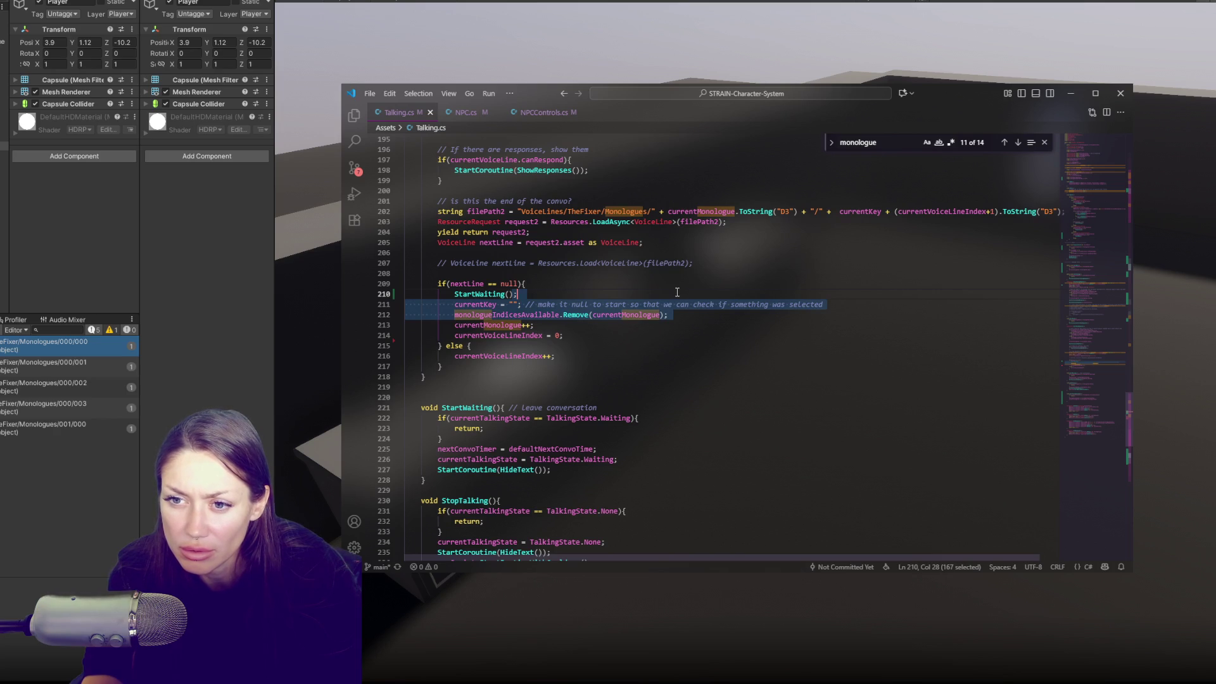
pyautogui.click(642, 332)
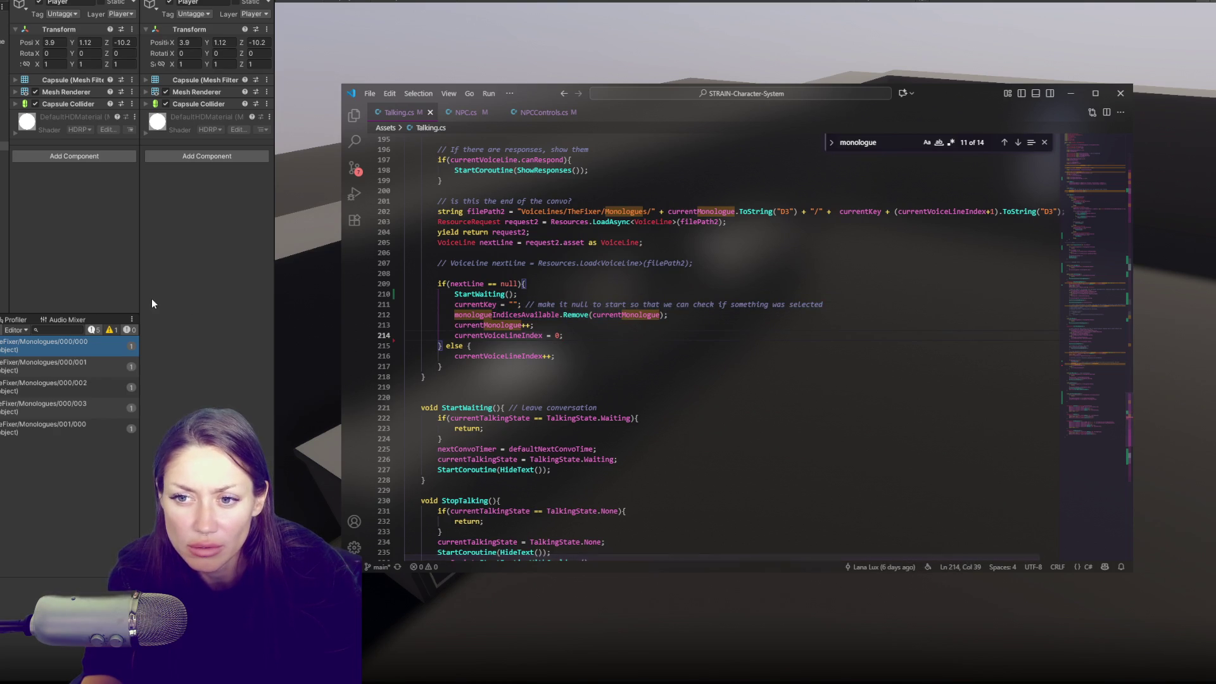
pyautogui.click(176, 293)
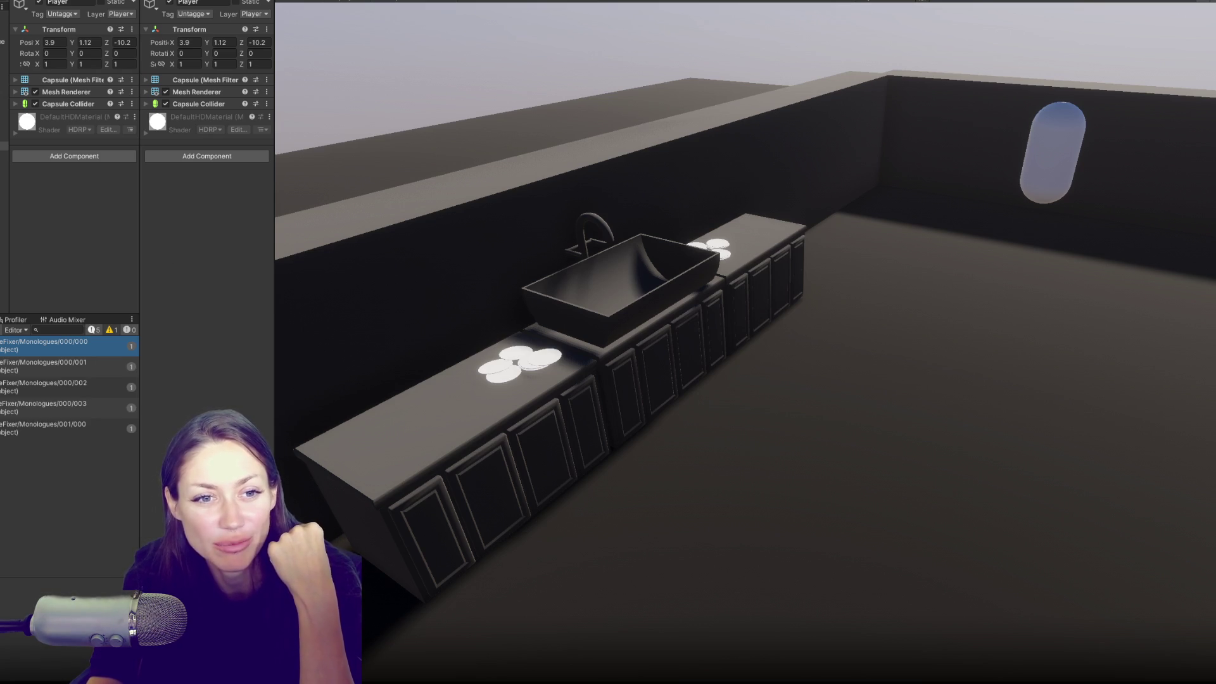
# Step through the scene hierarchy objects, including CONTROLS and Start point 1.
pyautogui.click(4, 134)
pyautogui.click(4, 145)
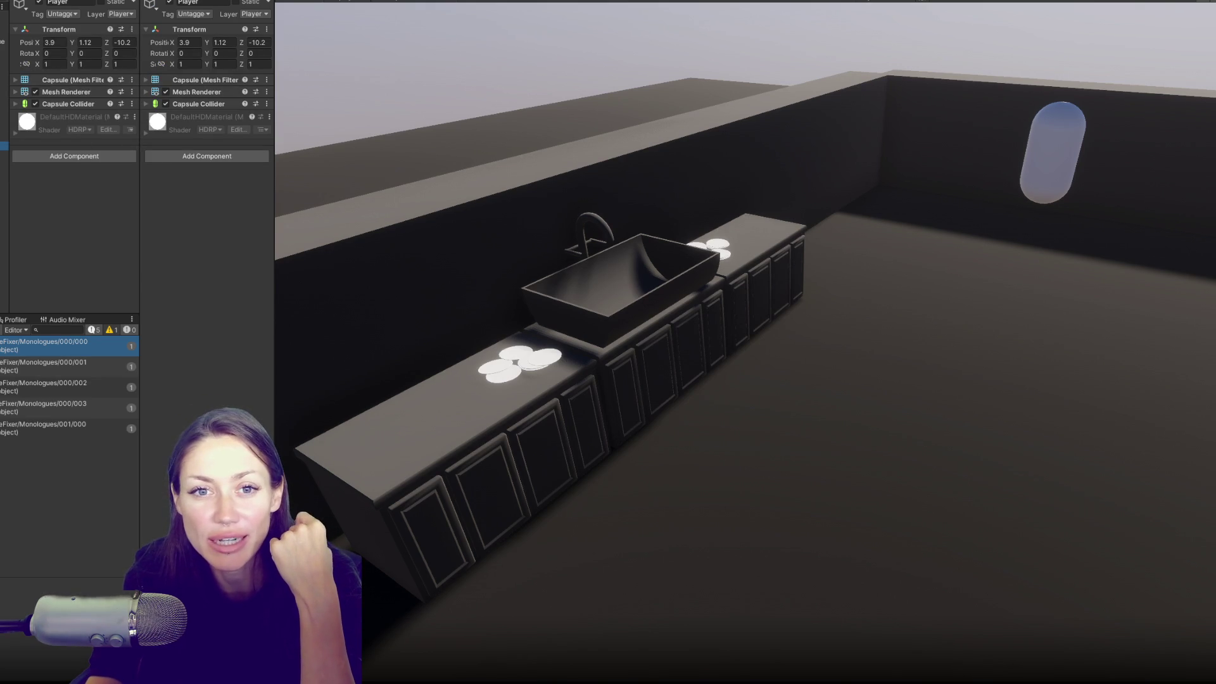
pyautogui.click(4, 59)
pyautogui.click(3, 33)
pyautogui.click(4, 16)
pyautogui.click(4, 25)
pyautogui.click(3, 33)
pyautogui.click(3, 76)
pyautogui.click(4, 104)
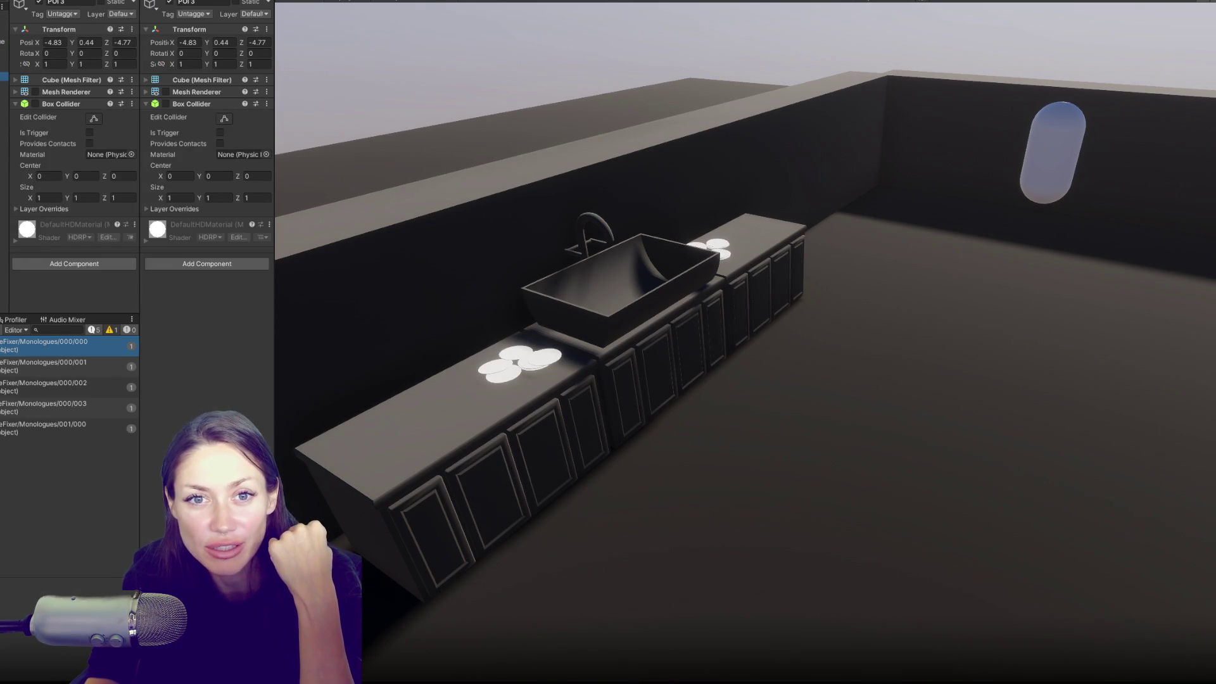
pyautogui.click(4, 134)
# Inspect Canvas, EventSystem, camera, Sky and Fog Volume and the Sun, collapsing its Light component.
pyautogui.click(3, 152)
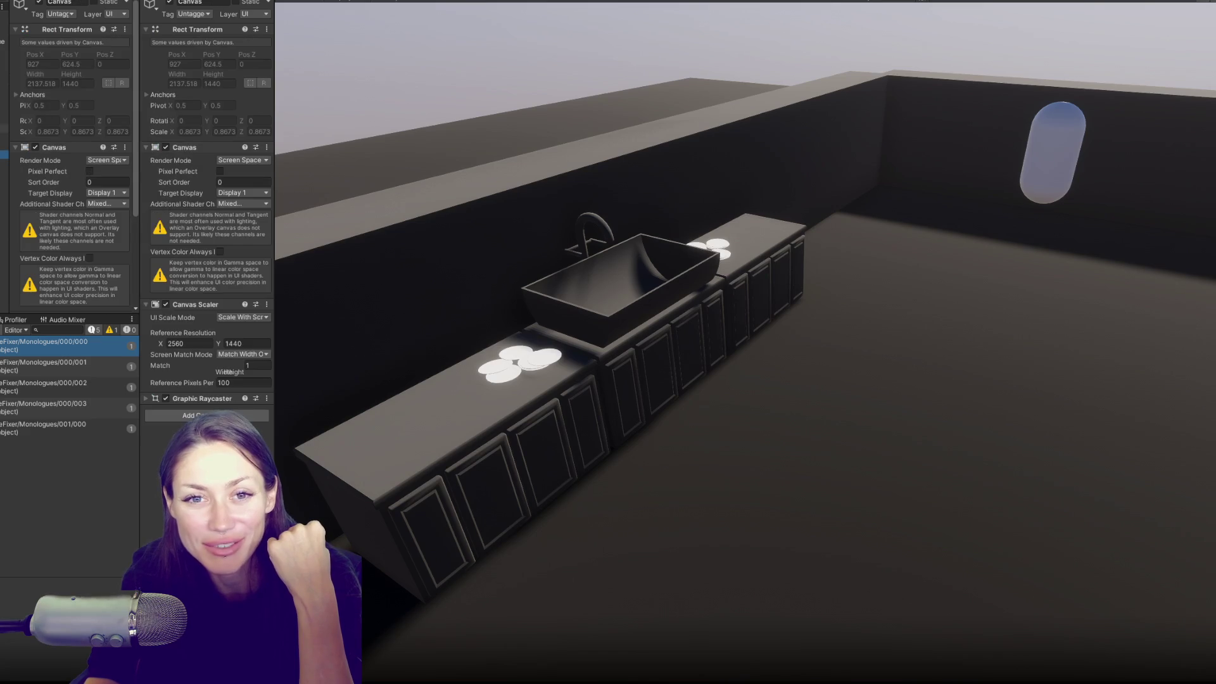
pyautogui.click(4, 164)
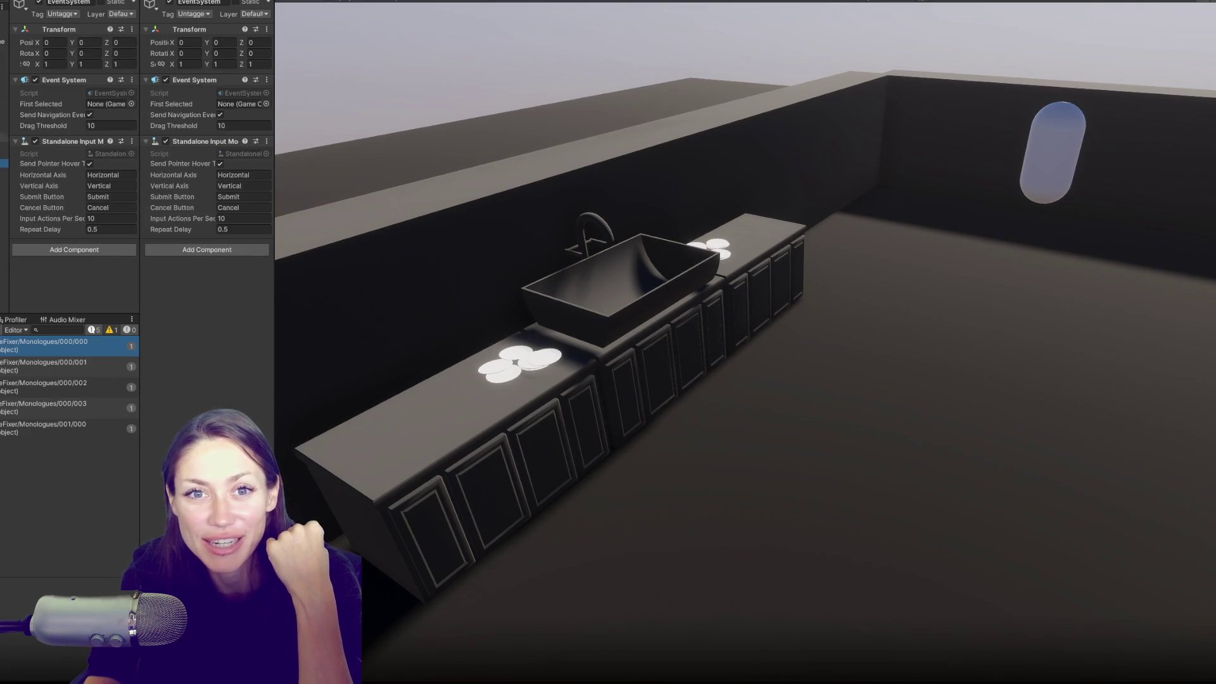
pyautogui.click(3, 16)
pyautogui.click(3, 41)
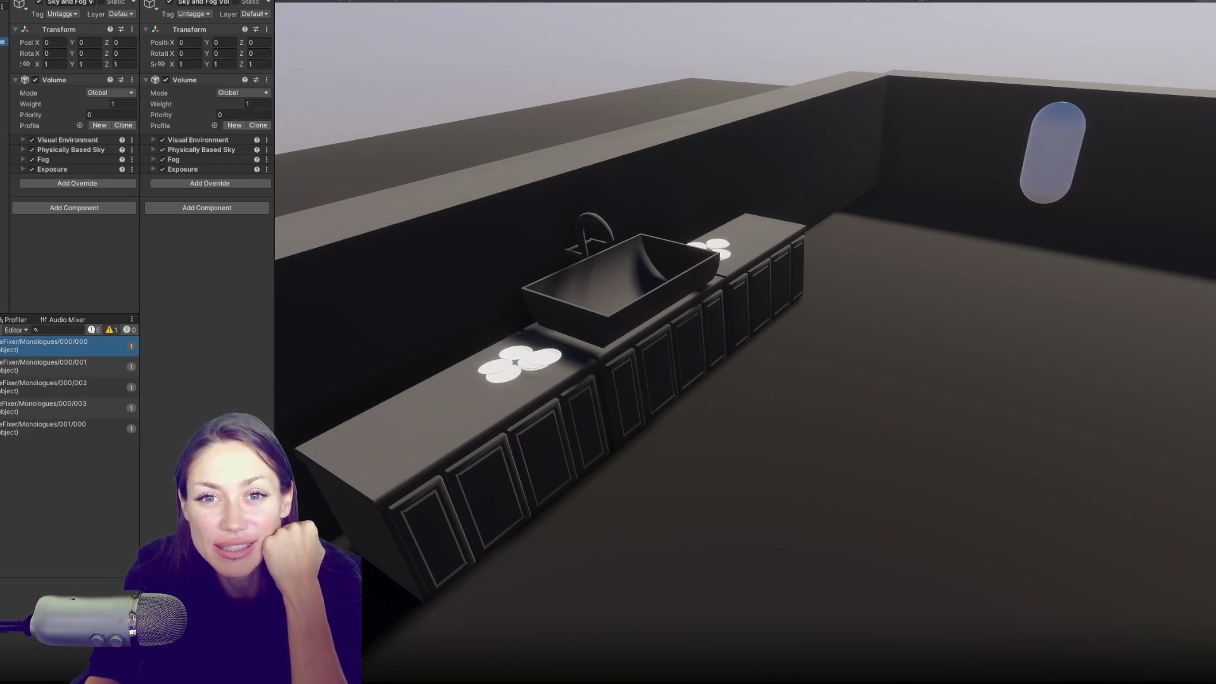
pyautogui.click(4, 23)
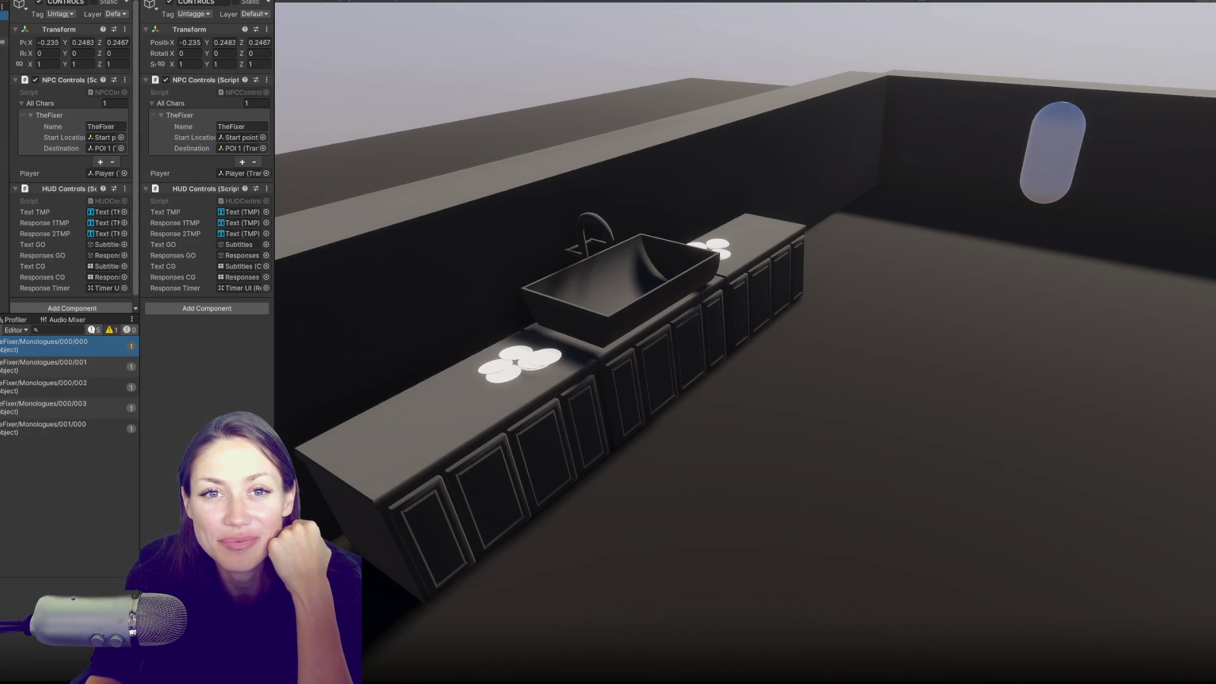
pyautogui.click(3, 52)
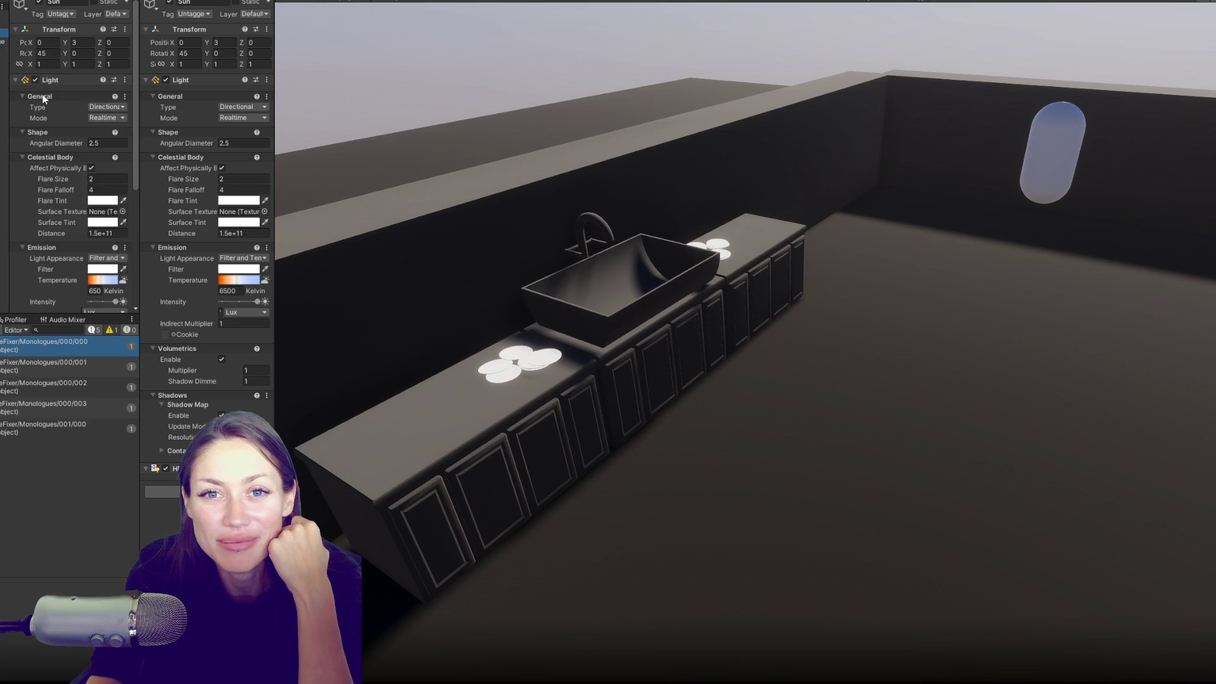
pyautogui.click(77, 78)
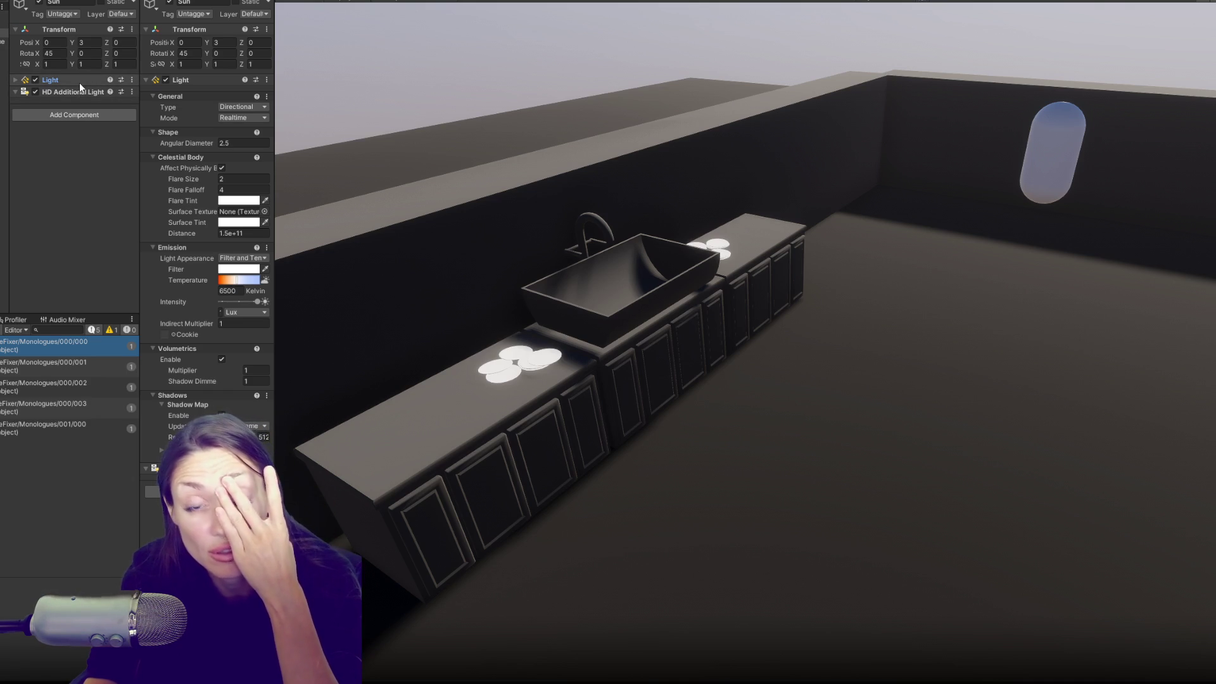
# Check the Walls, NavMesh and Player objects, then start Play mode.
pyautogui.click(4, 120)
pyautogui.click(4, 128)
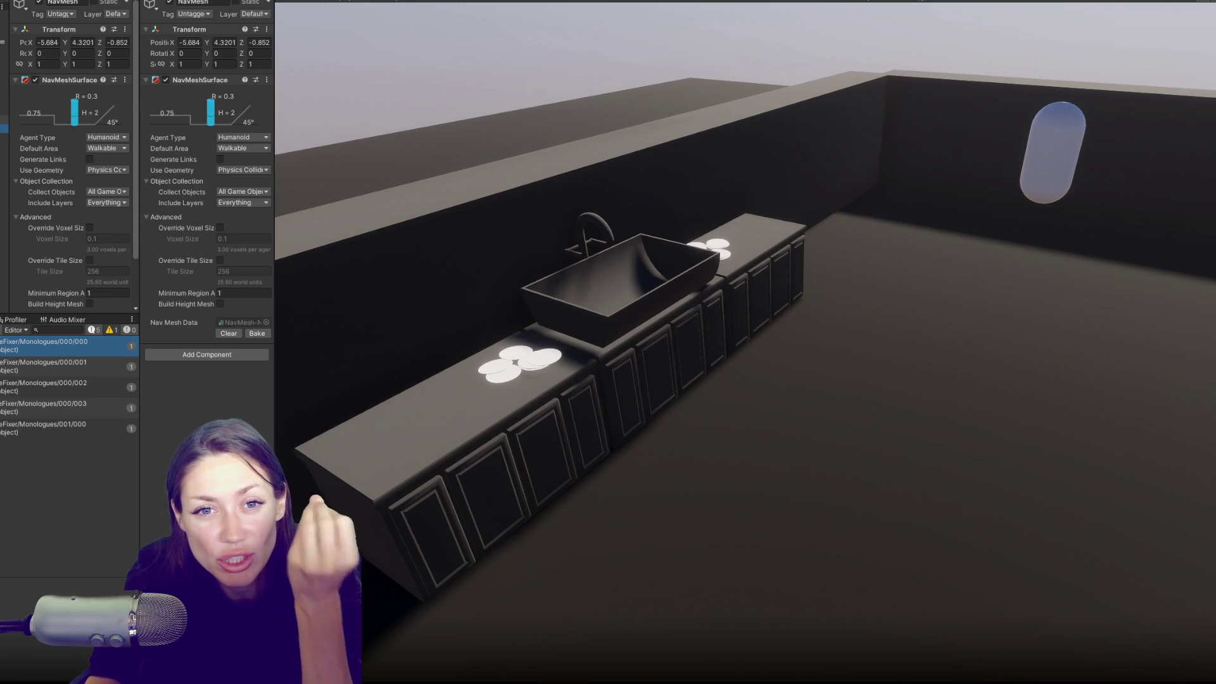
pyautogui.click(3, 119)
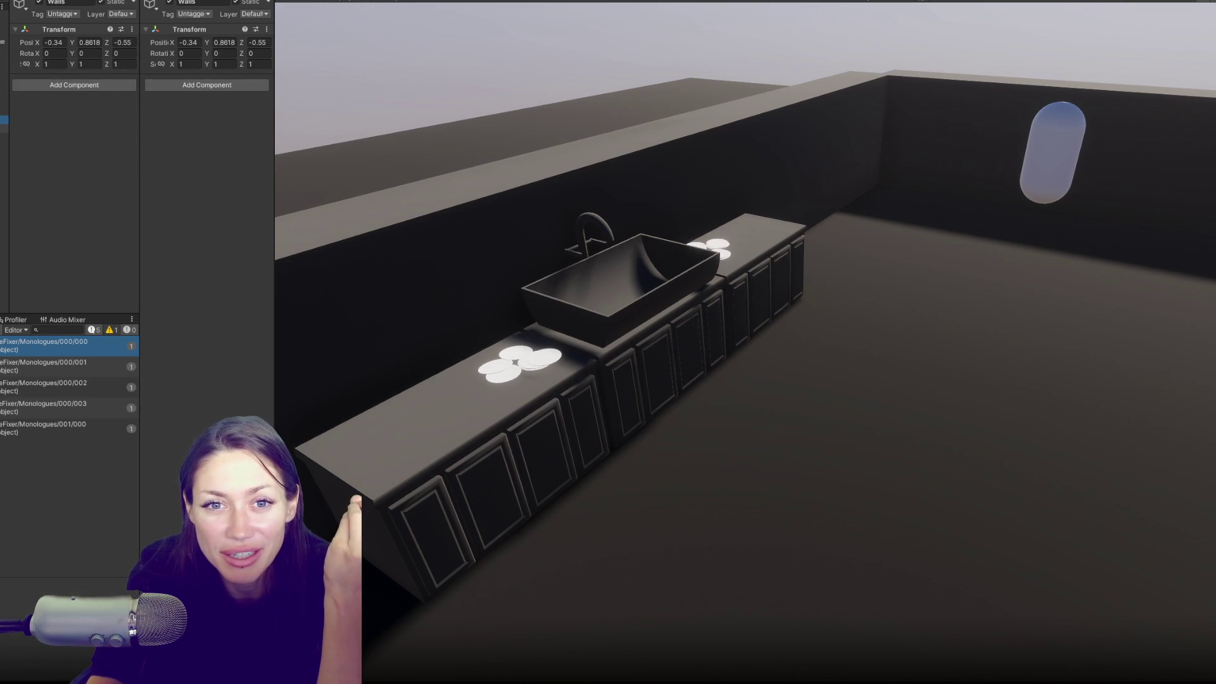
pyautogui.click(4, 145)
pyautogui.hotkey('ctrl', 'p')
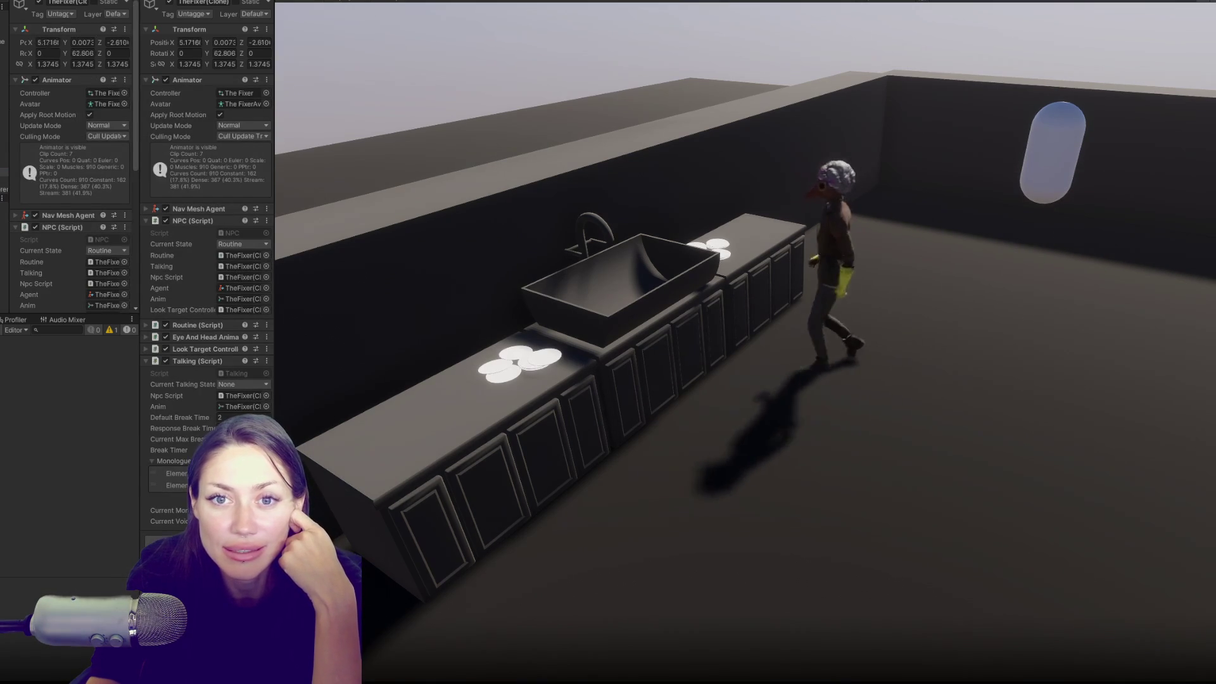
# Drag the Player's Position Z so the capsule reaches TheFixer and triggers its monologue lines.
pyautogui.scroll(-5, 82, 95)
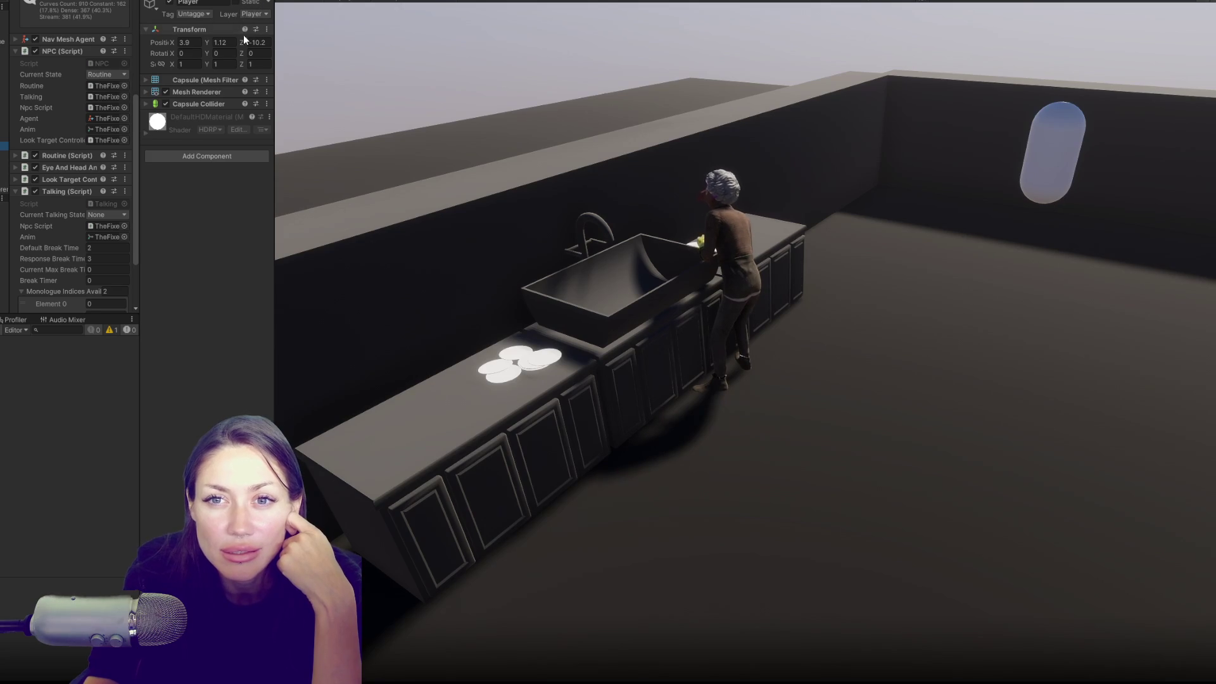
pyautogui.moveTo(248, 42); pyautogui.dragTo(431, 32)
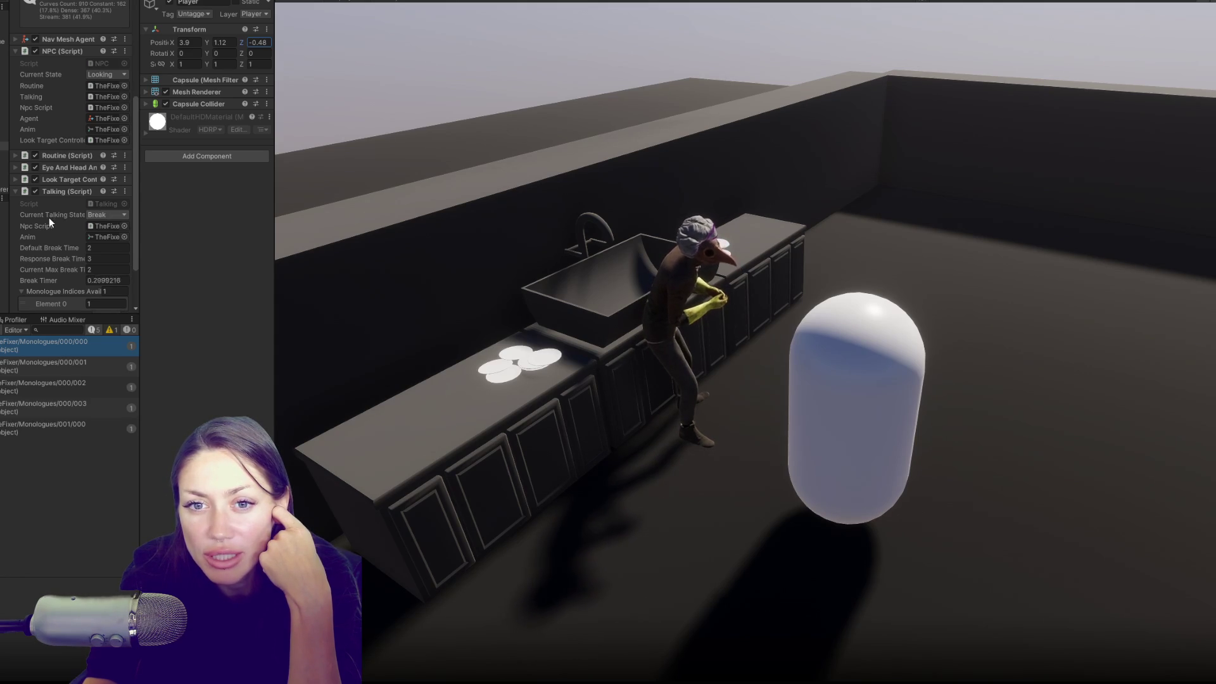
pyautogui.scroll(-2, 48, 218)
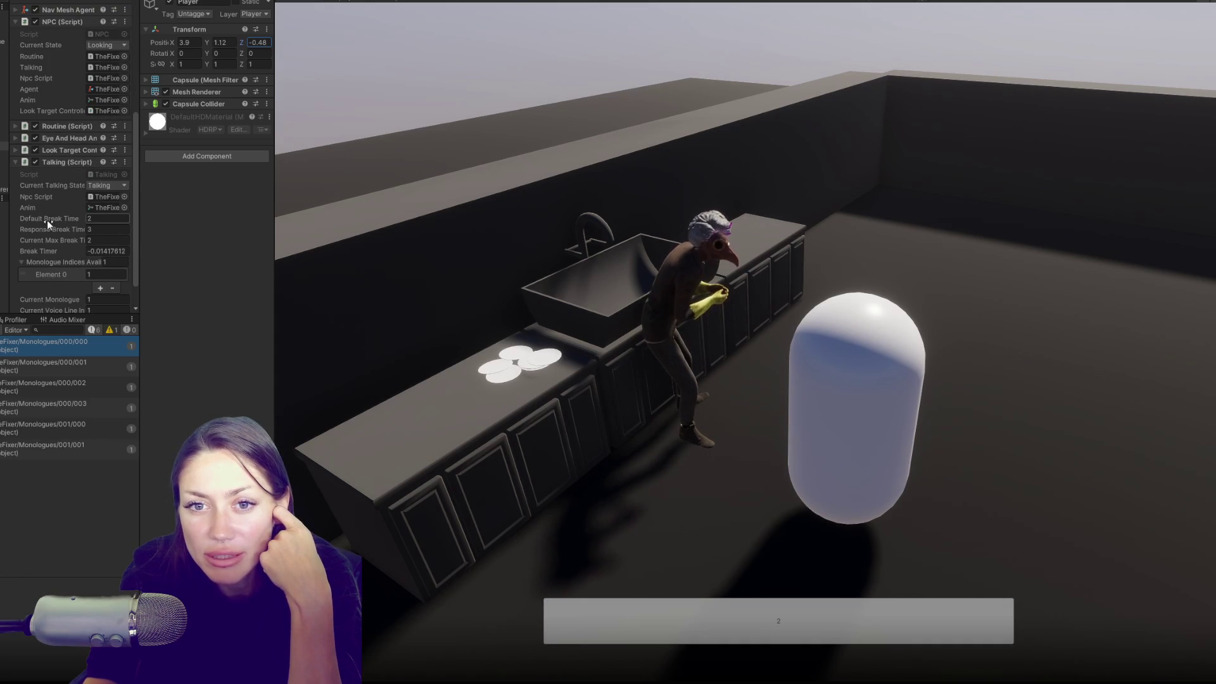
pyautogui.scroll(-2, 46, 219)
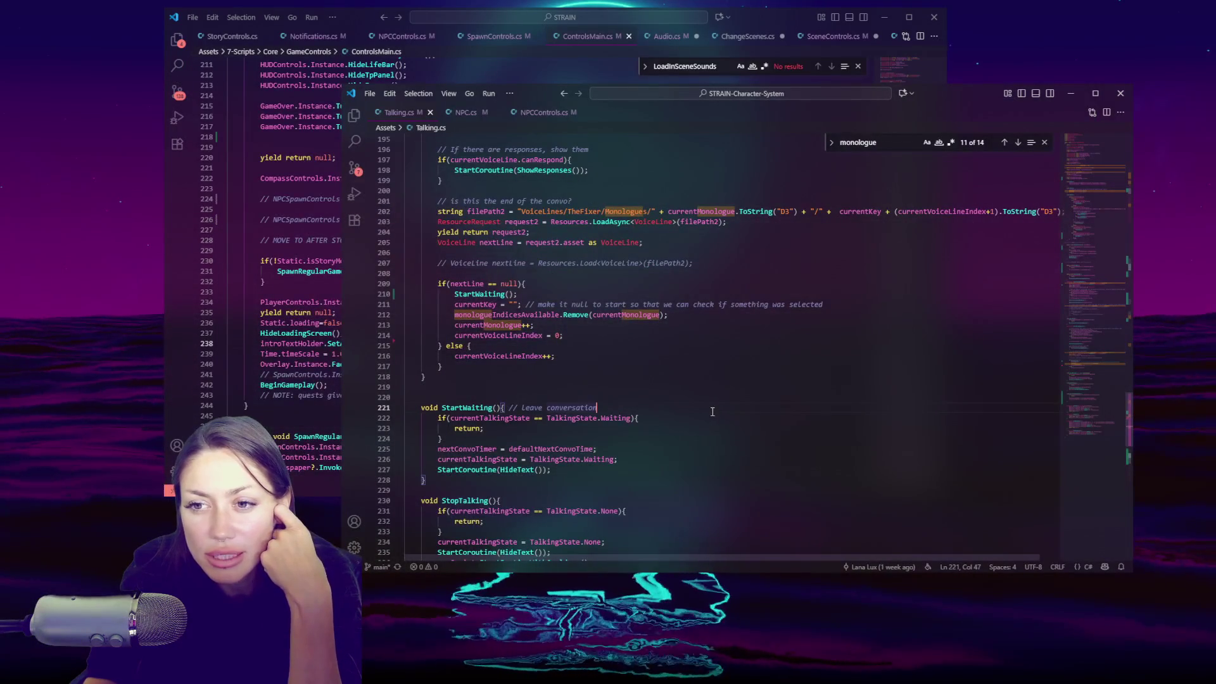
# Replace the StartWaiting() call on line 210 with StartTalkingCooldown() by copying the method name.
pyautogui.doubleClick(479, 294)
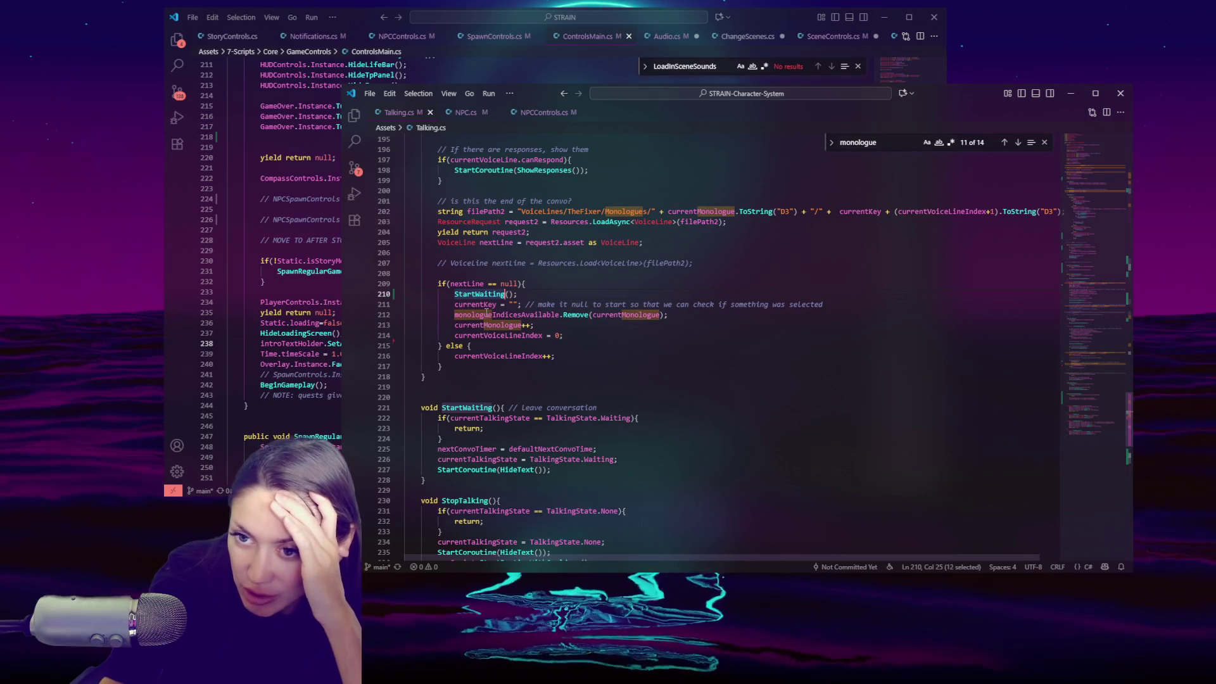
pyautogui.scroll(15, 499, 424)
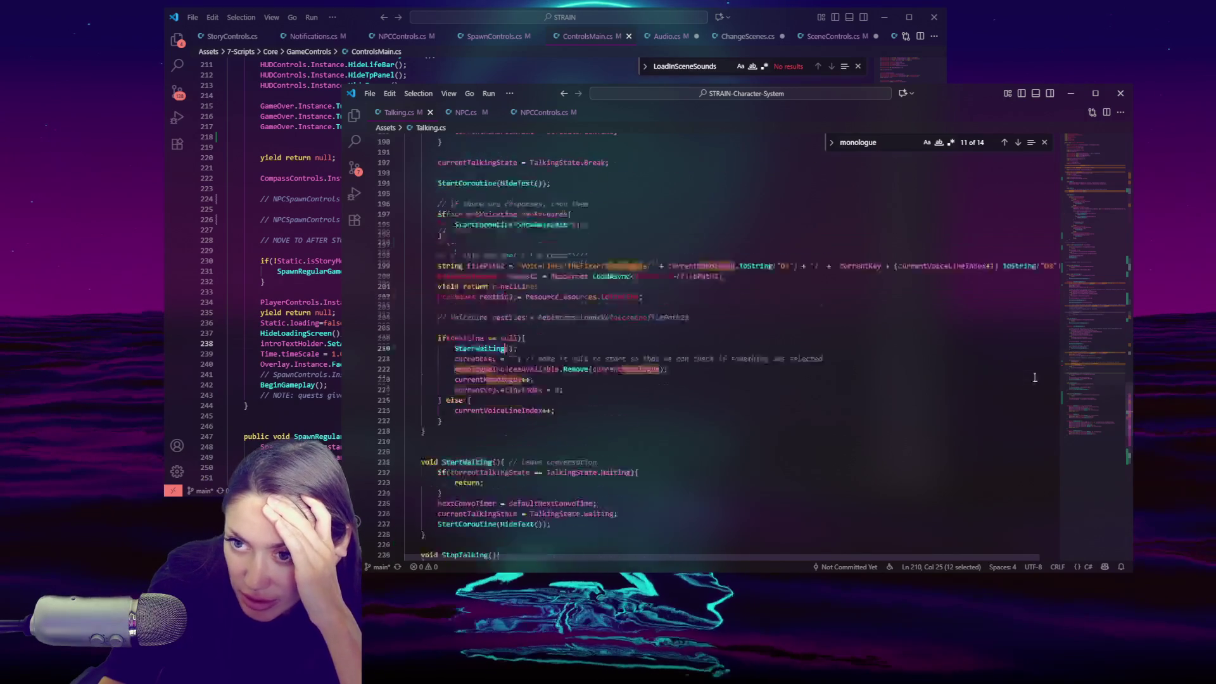
pyautogui.scroll(-15, 985, 381)
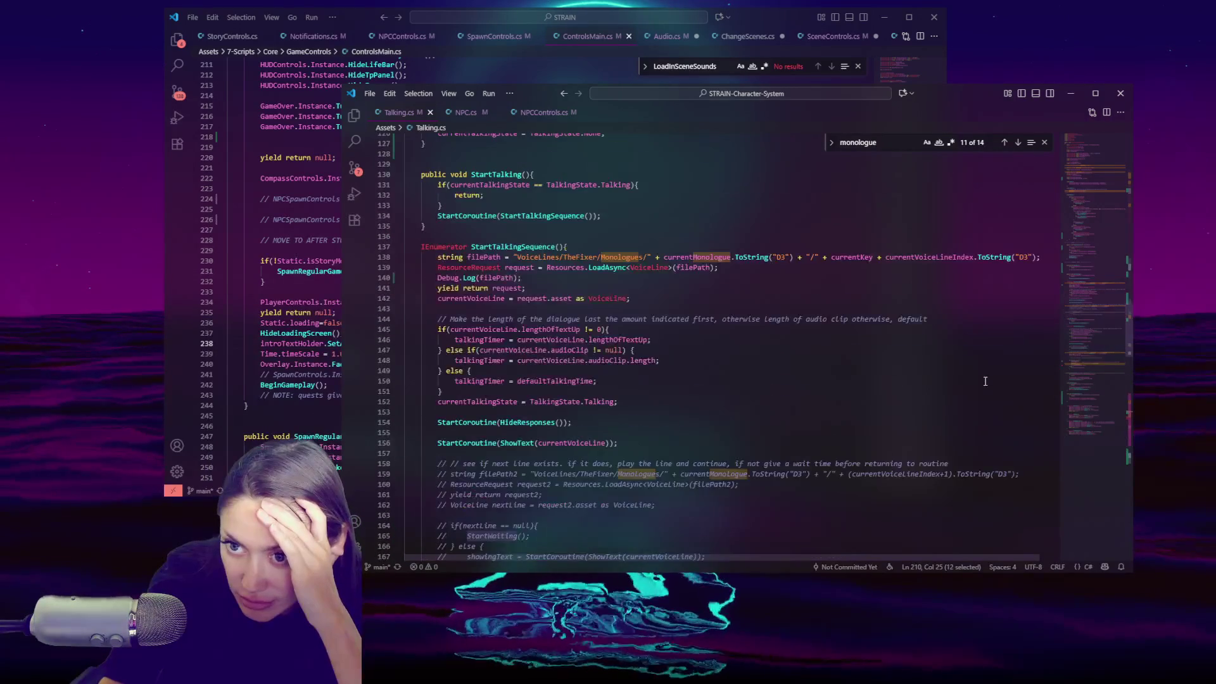
pyautogui.scroll(-5, 939, 343)
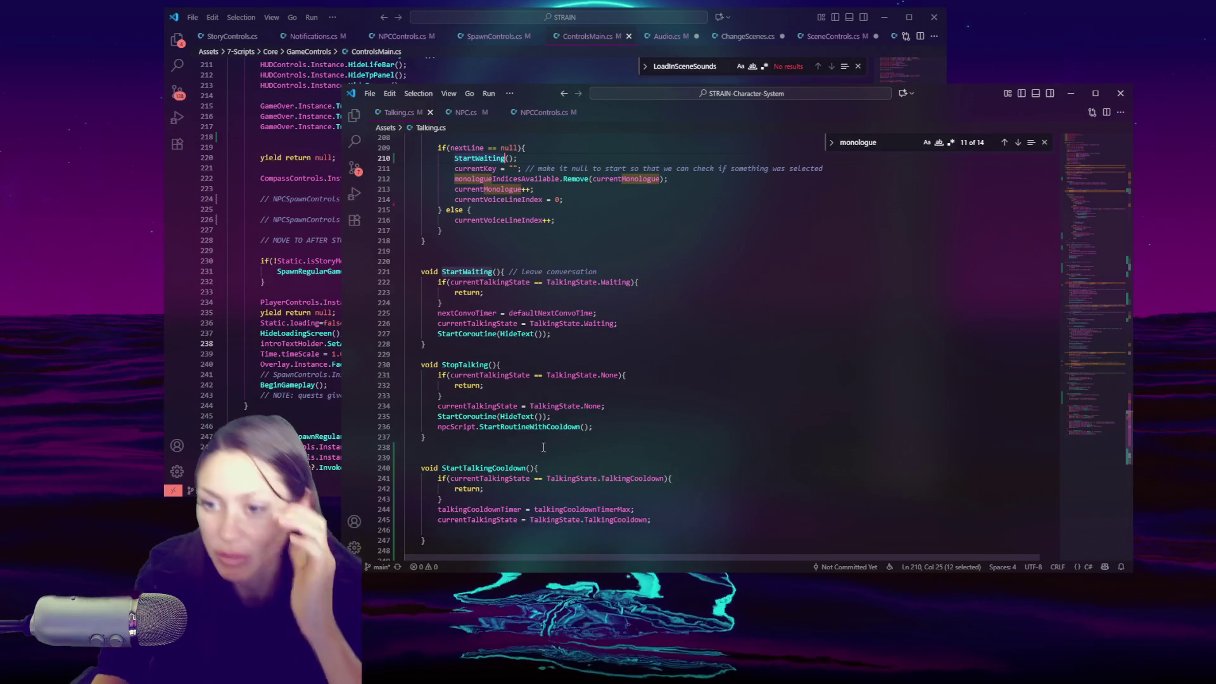
pyautogui.doubleClick(483, 468)
pyautogui.hotkey('ctrl', 'c')
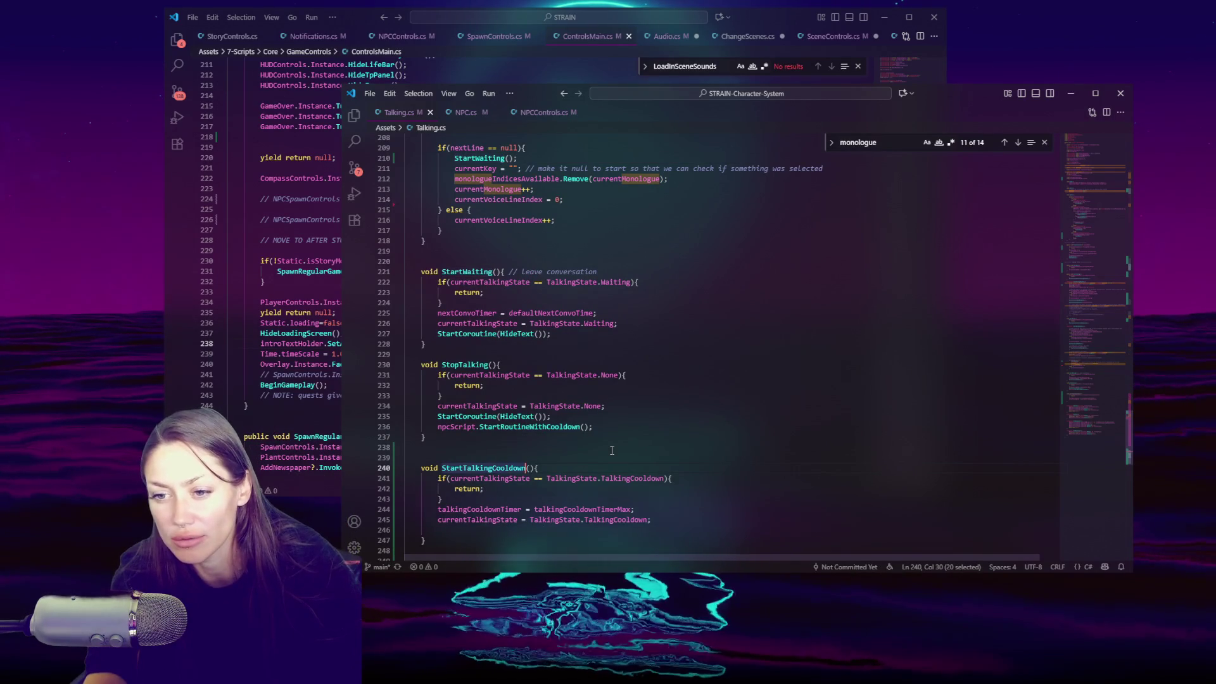
pyautogui.scroll(-3, 612, 450)
pyautogui.scroll(5, 627, 437)
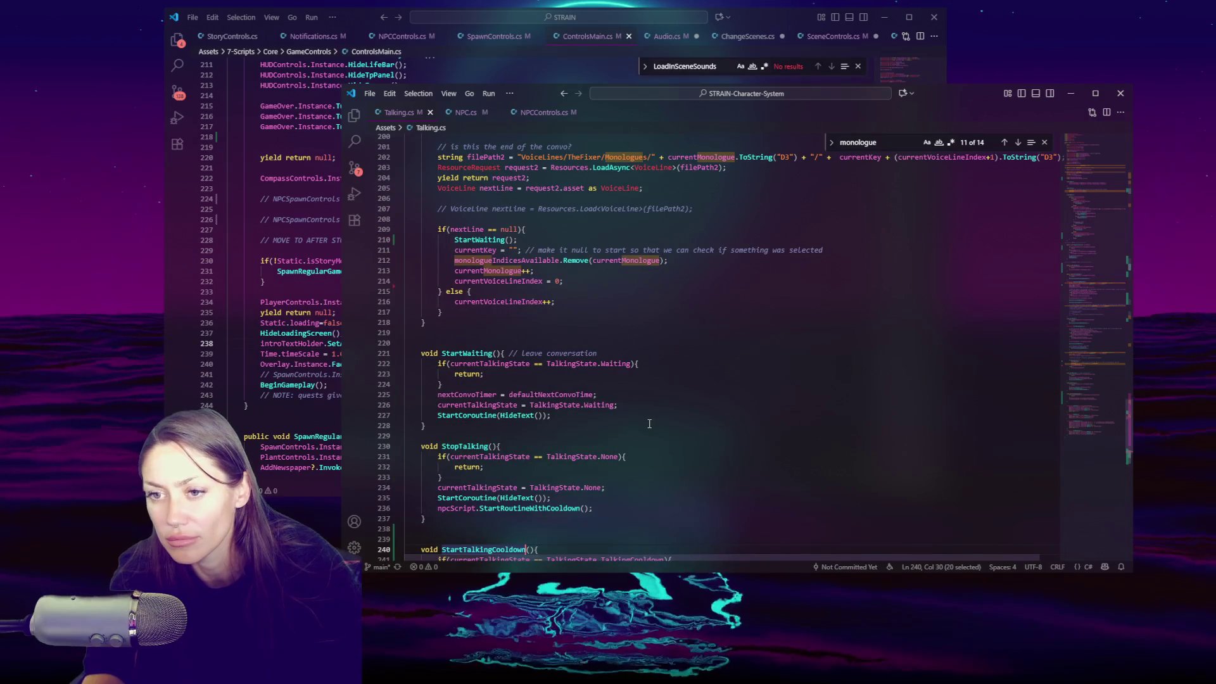
pyautogui.doubleClick(490, 241)
pyautogui.hotkey('ctrl', 'v')
pyautogui.click(632, 282)
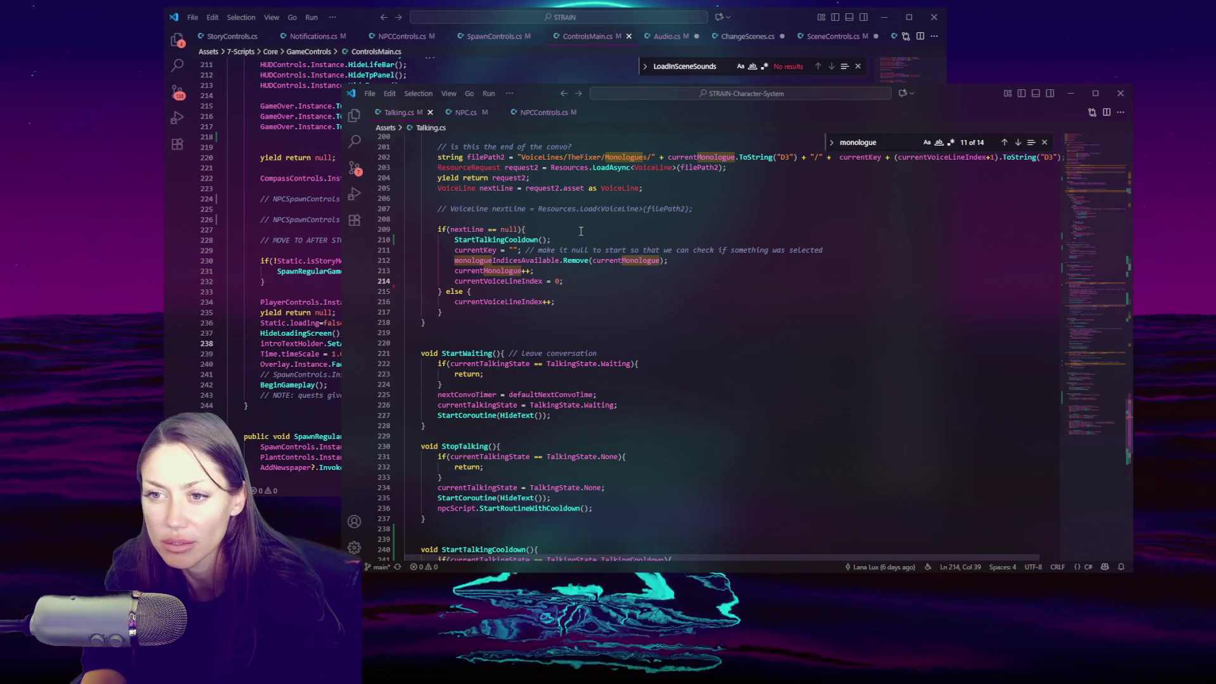
pyautogui.hotkey('alt', 'Tab')
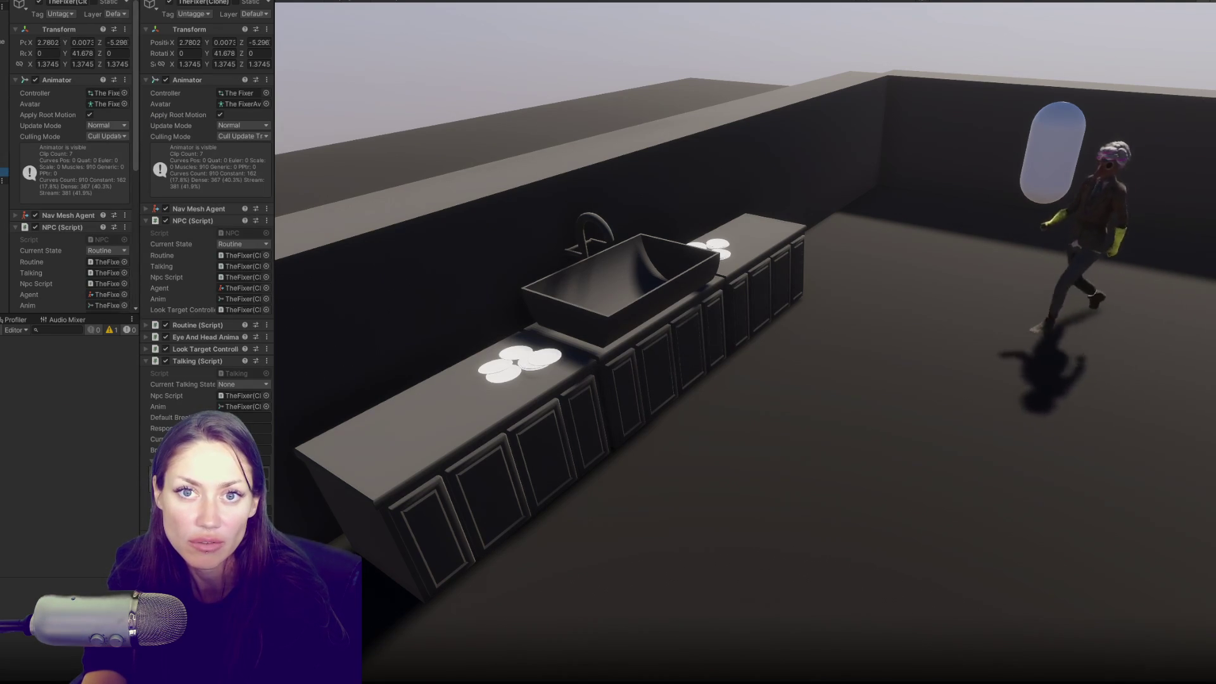
# Drag the Player's Position Z toward the NPC, watch the Talking script, then exit Play mode.
pyautogui.scroll(-5, 66, 135)
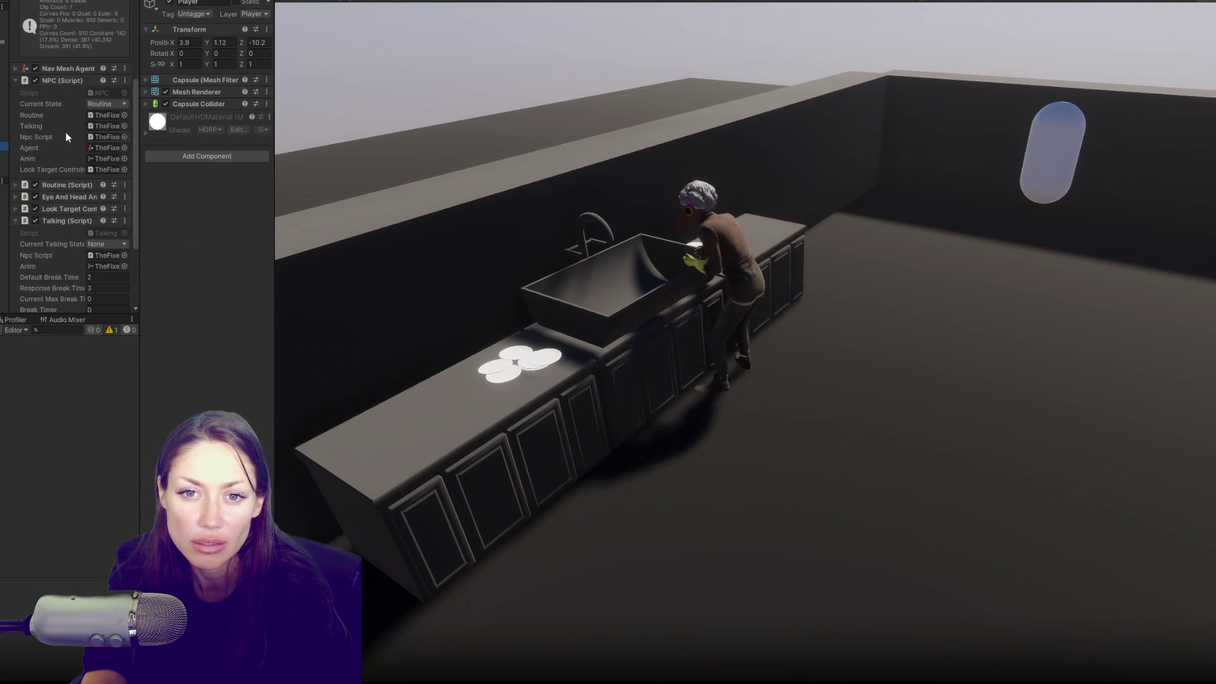
pyautogui.moveTo(241, 41); pyautogui.dragTo(423, 38)
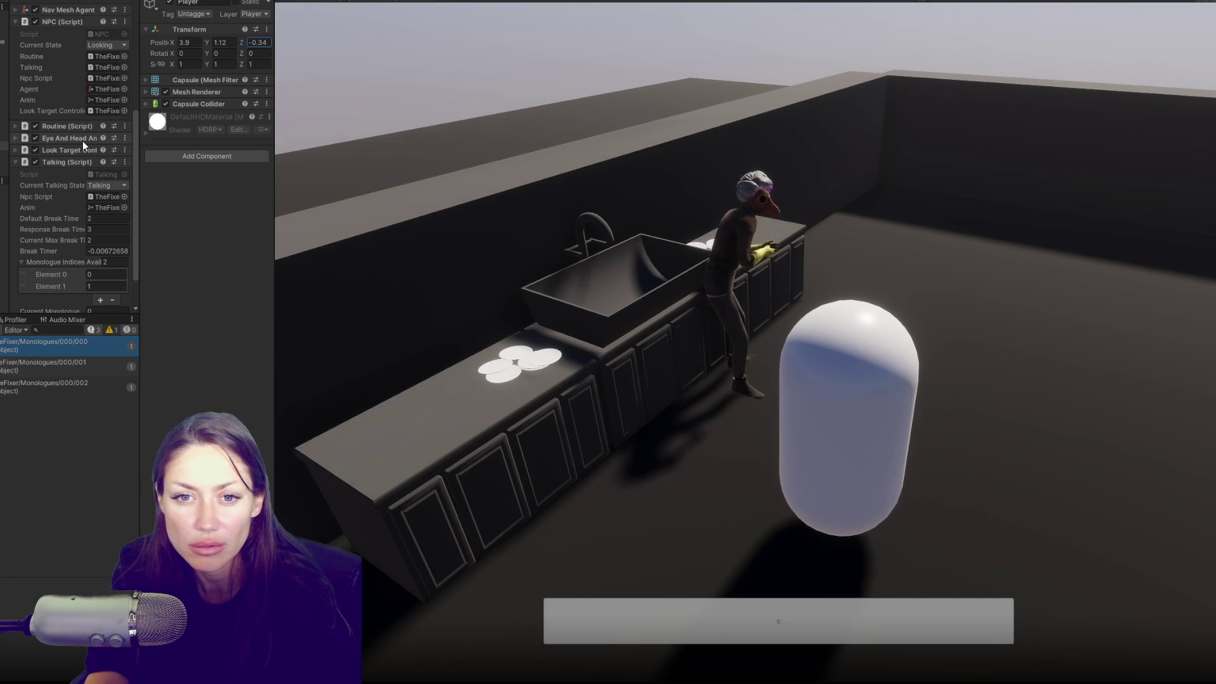
pyautogui.scroll(-2, 82, 141)
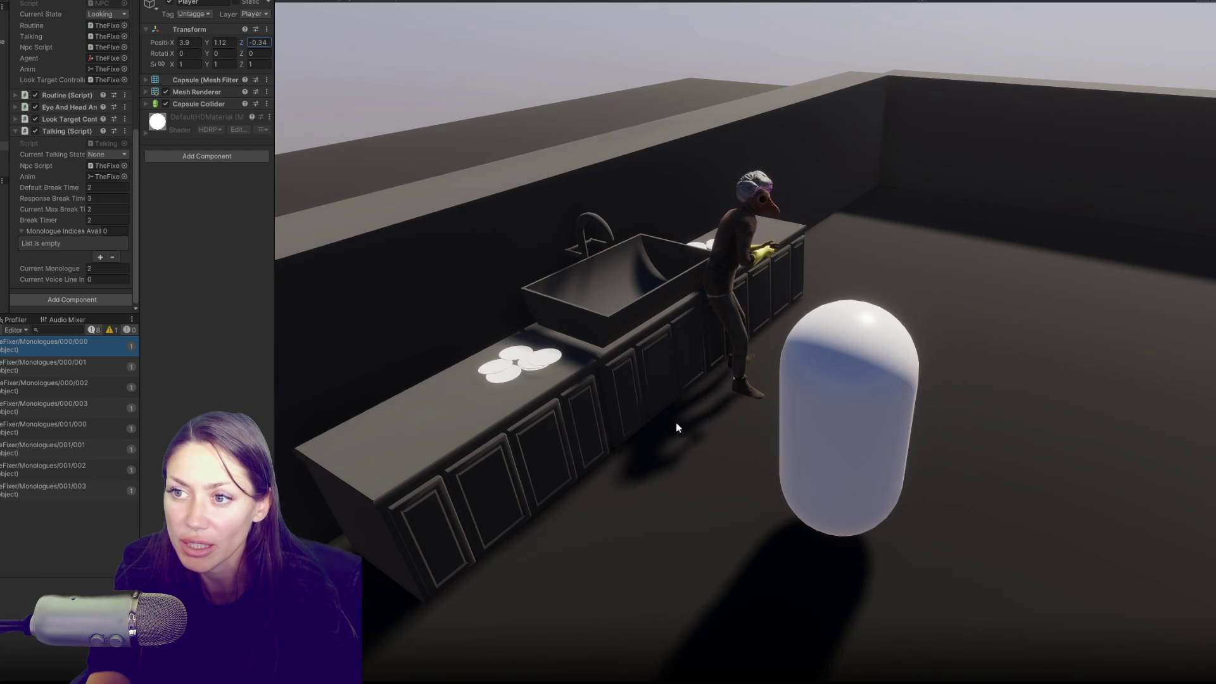
pyautogui.hotkey('ctrl', 'p')
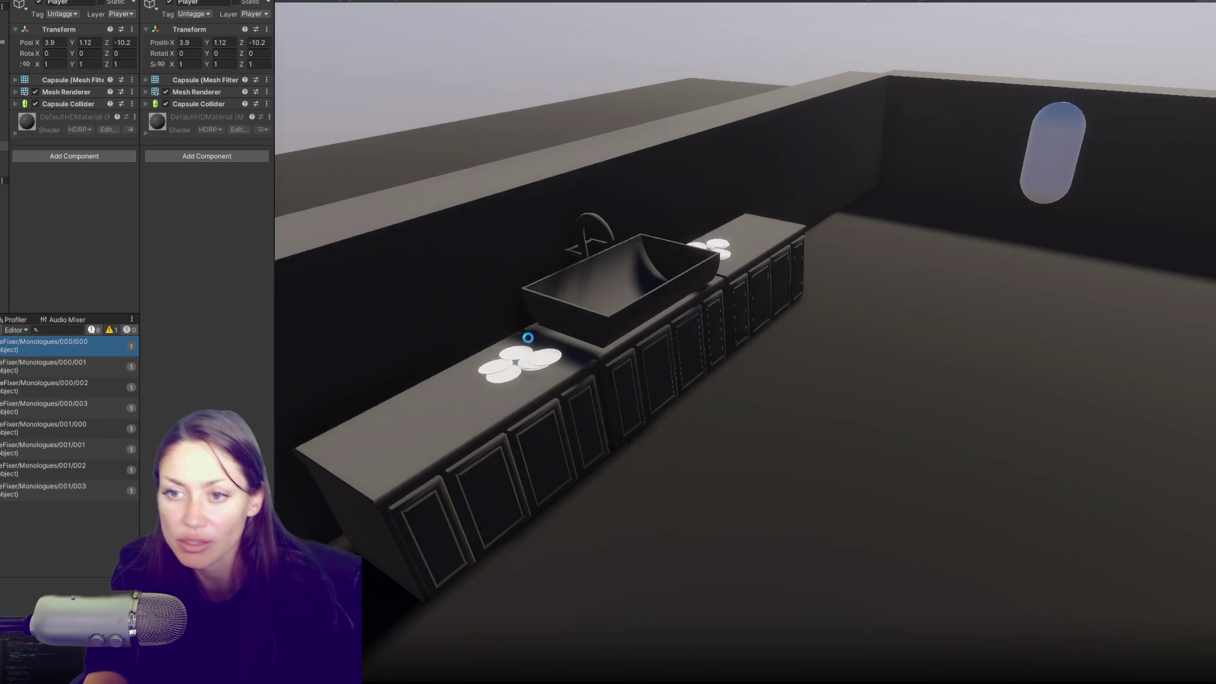
# Below line 42, declare float waitBeforeRoutineAndCooldownTimer and a duplicate ...Max field set to 3.0f.
pyautogui.hotkey('alt', 'Tab')
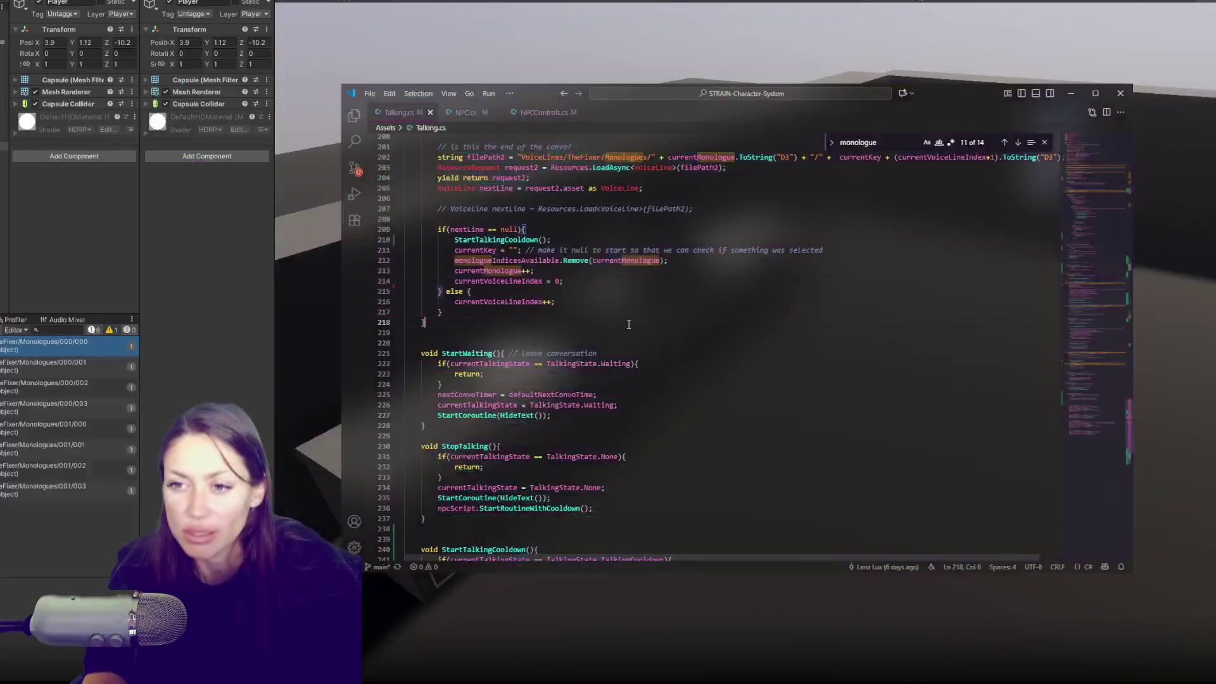
pyautogui.moveTo(1102, 374)
pyautogui.mouseDown()
pyautogui.moveTo(1126, 240)
pyautogui.moveTo(1107, 206)
pyautogui.mouseUp()
pyautogui.scroll(5, 695, 294)
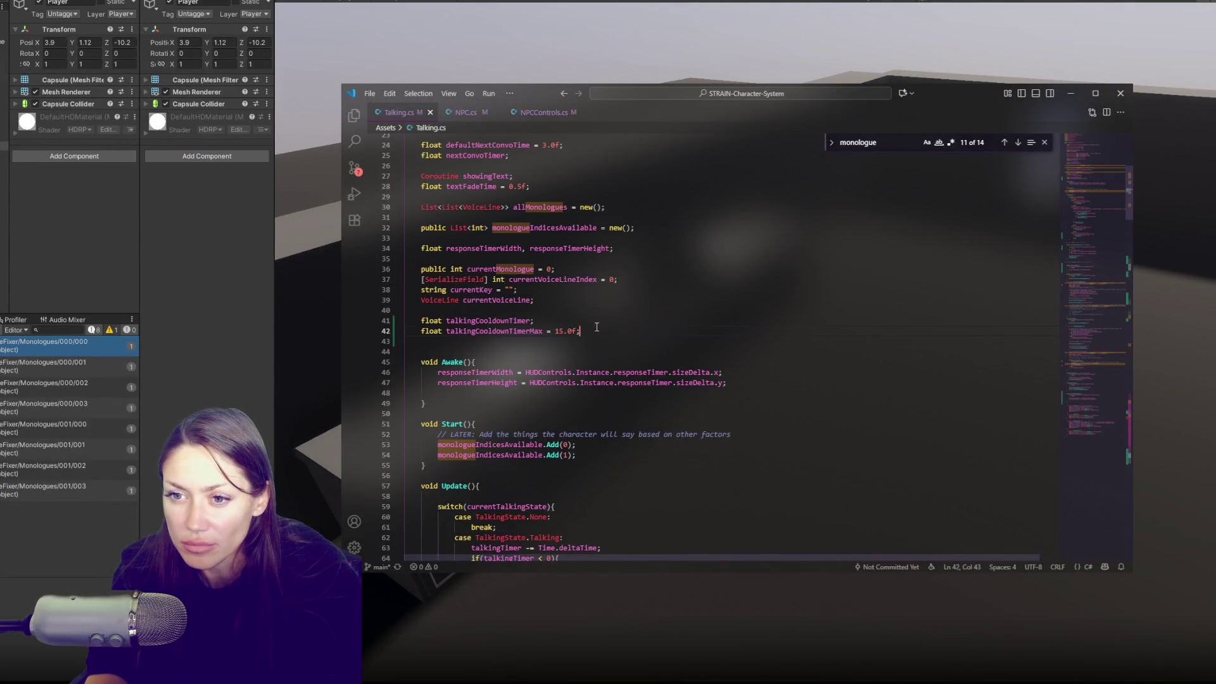
pyautogui.press('Return')
pyautogui.write('float ')
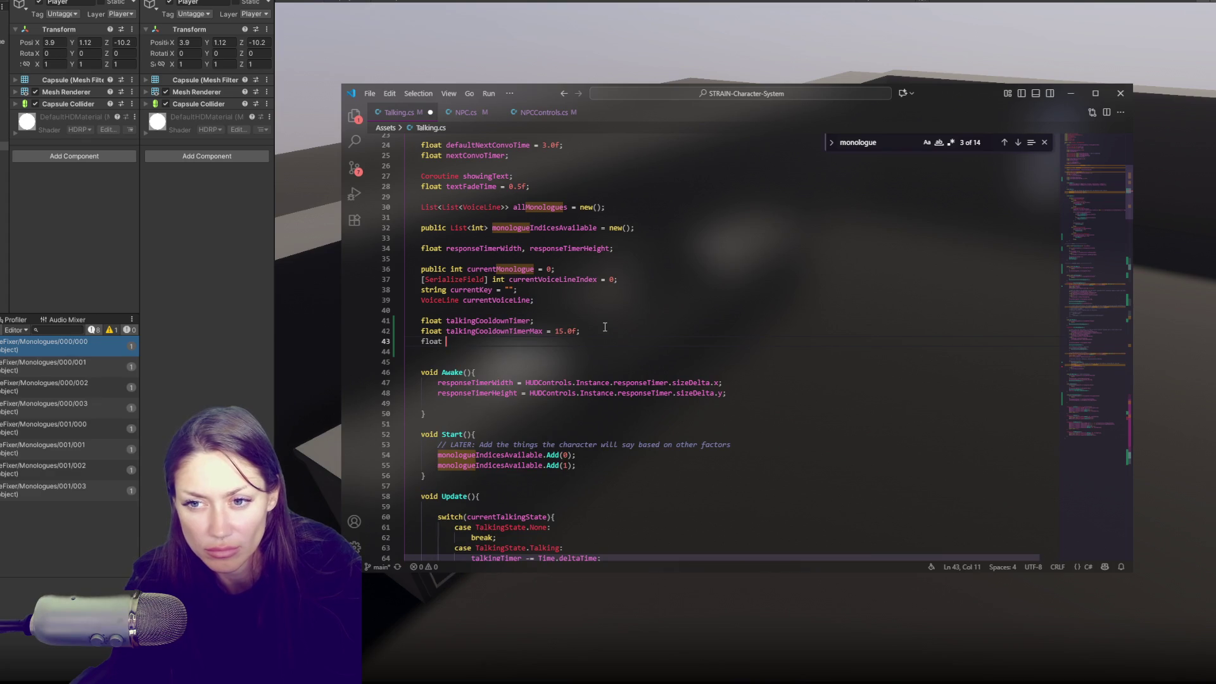
pyautogui.write('talking')
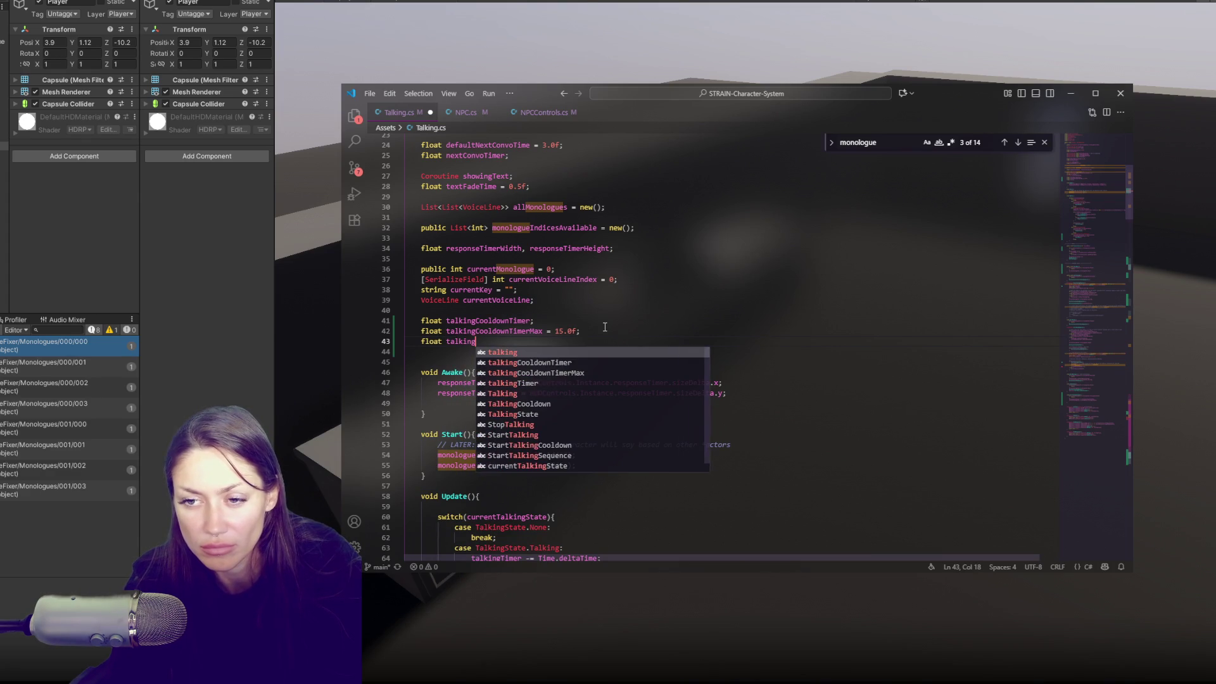
pyautogui.press('BackSpace')
pyautogui.press('BackSpace')
pyautogui.press('BackSpace')
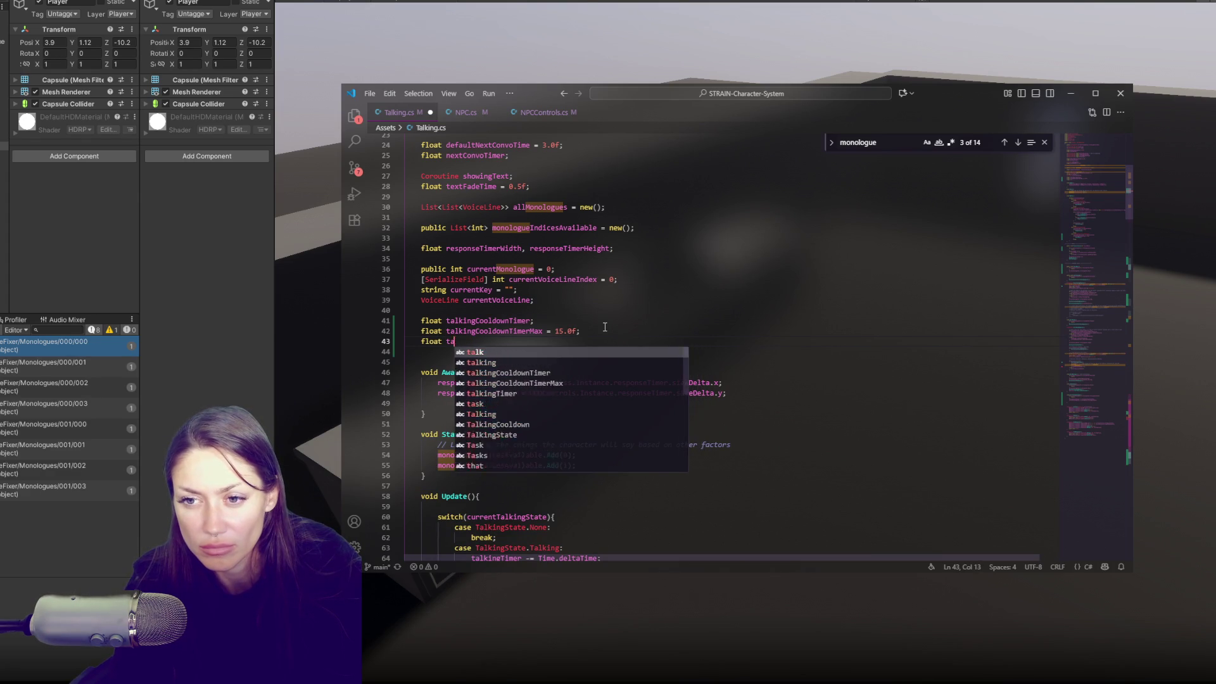
pyautogui.write('waitBeforeRoutineAndCooldownTimer;')
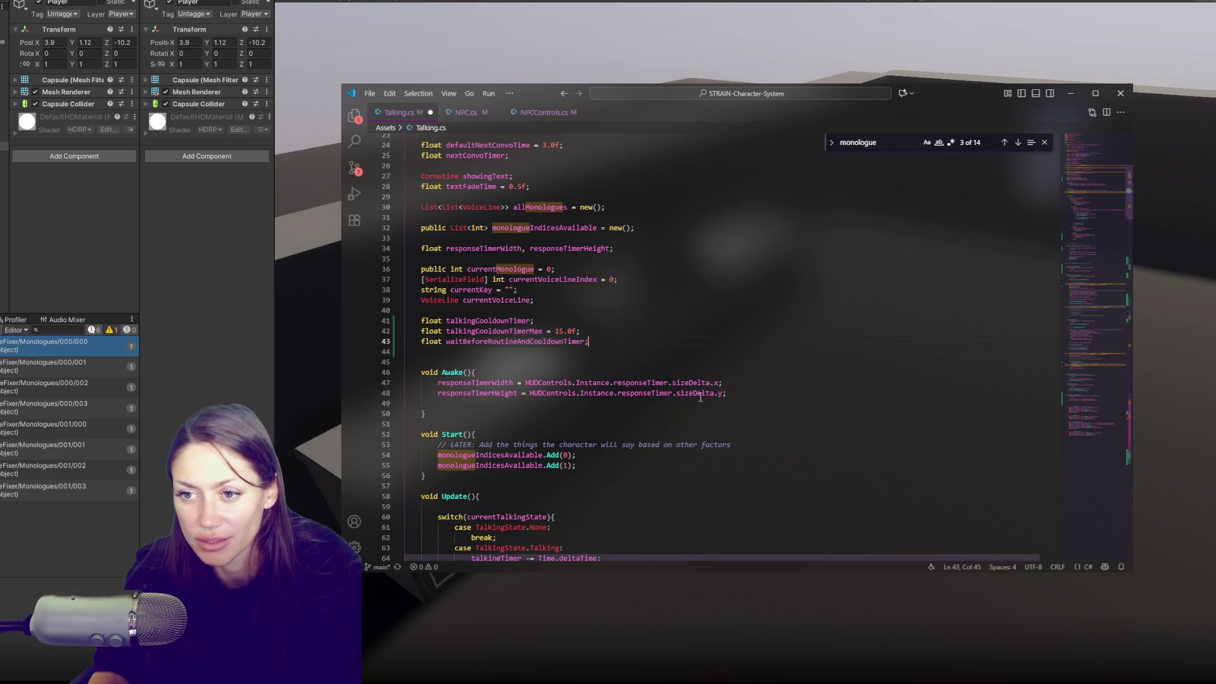
pyautogui.hotkey('ctrl', 'c')
pyautogui.hotkey('ctrl', 'v')
pyautogui.press('BackSpace')
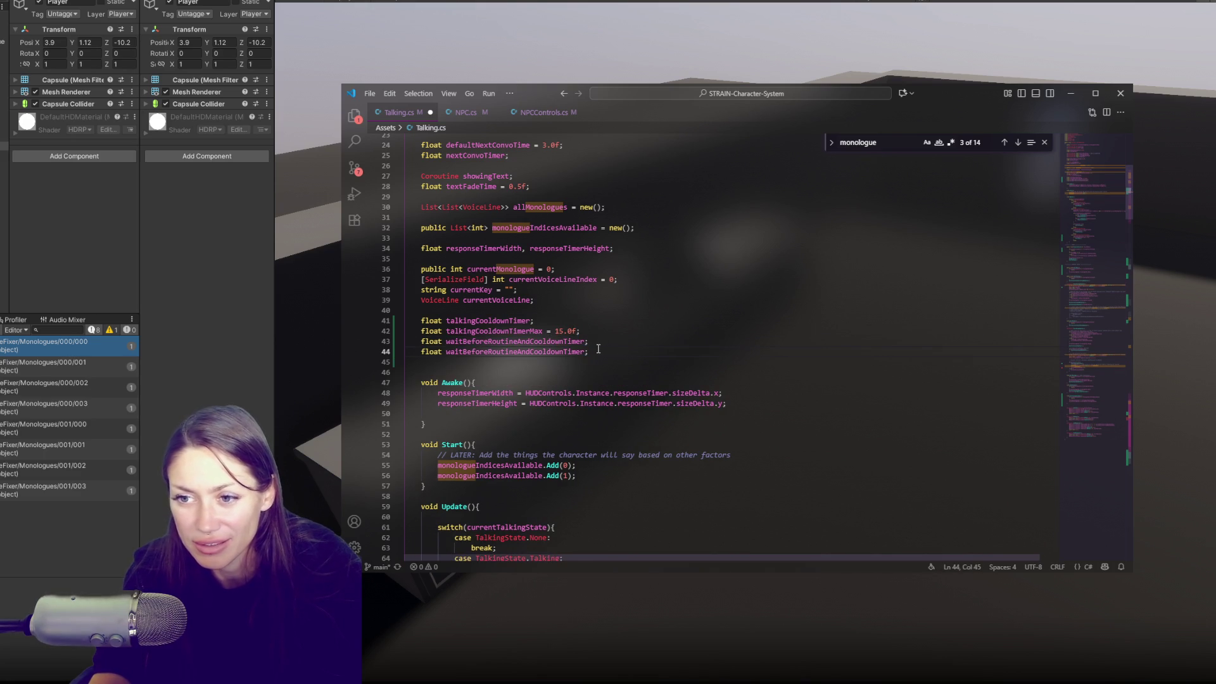
pyautogui.write('Max =')
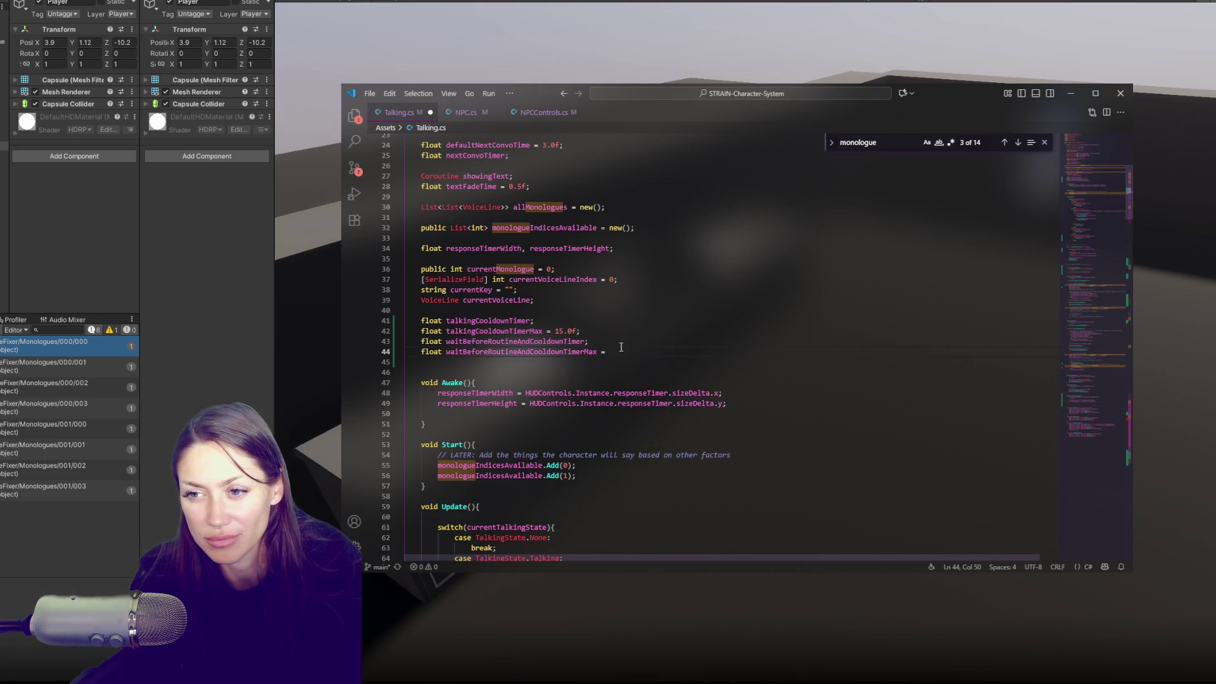
pyautogui.write('f;')
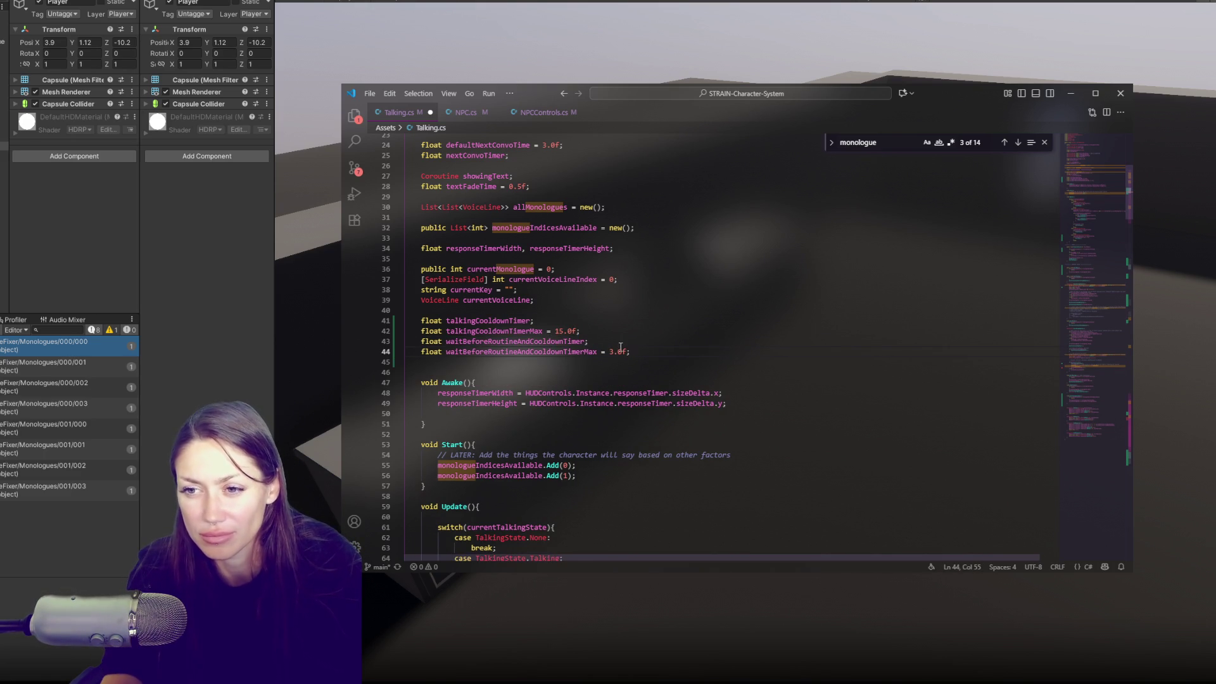
pyautogui.doubleClick(577, 342)
# Save Talking.cs and scroll down to the StartTalkingCooldown method.
pyautogui.hotkey('ctrl', 's')
pyautogui.scroll(-5, 691, 342)
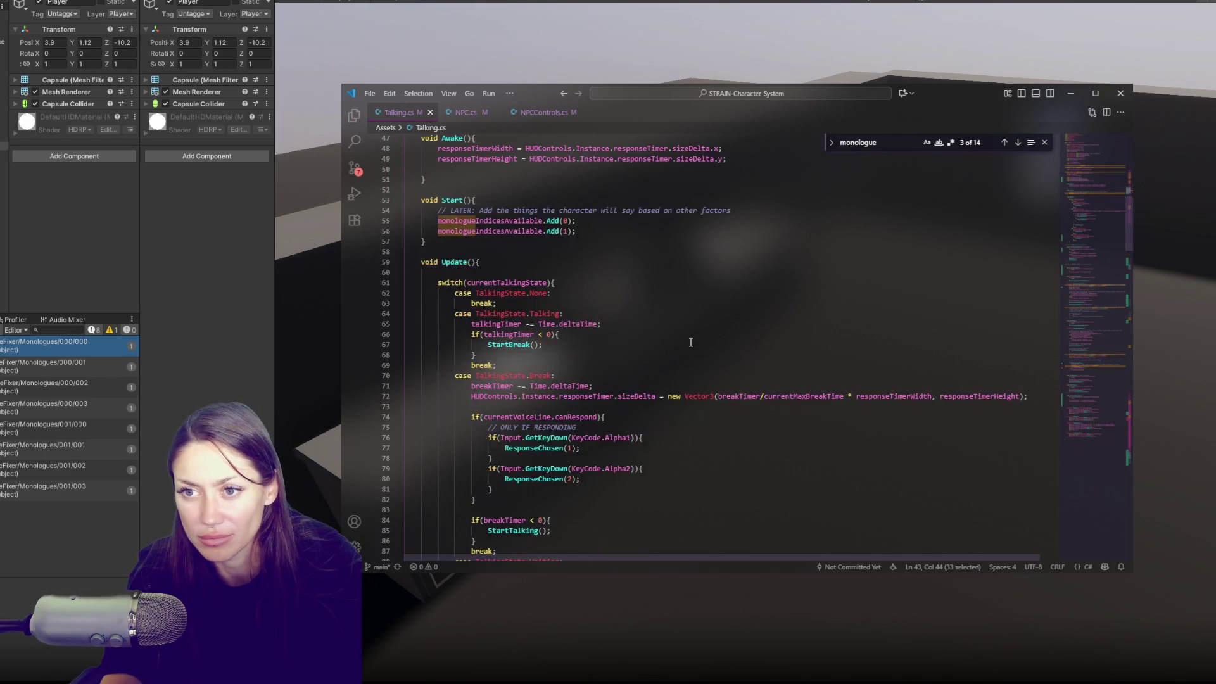
pyautogui.scroll(-20, 691, 342)
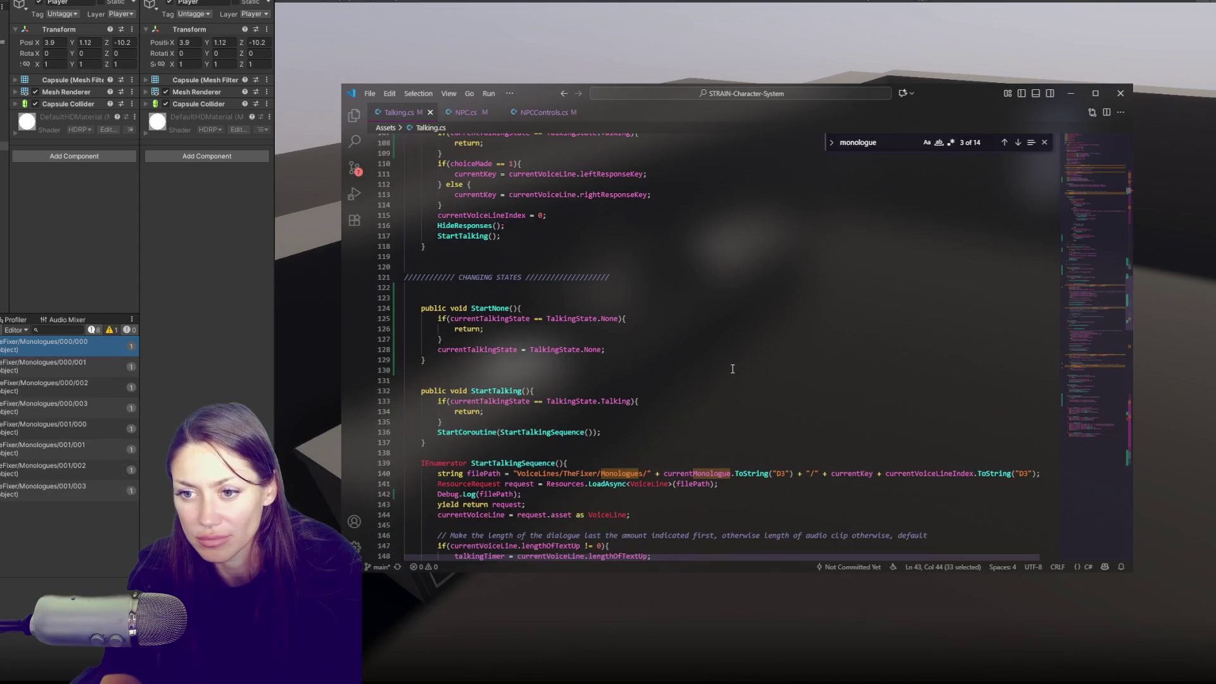
pyautogui.scroll(-15, 735, 363)
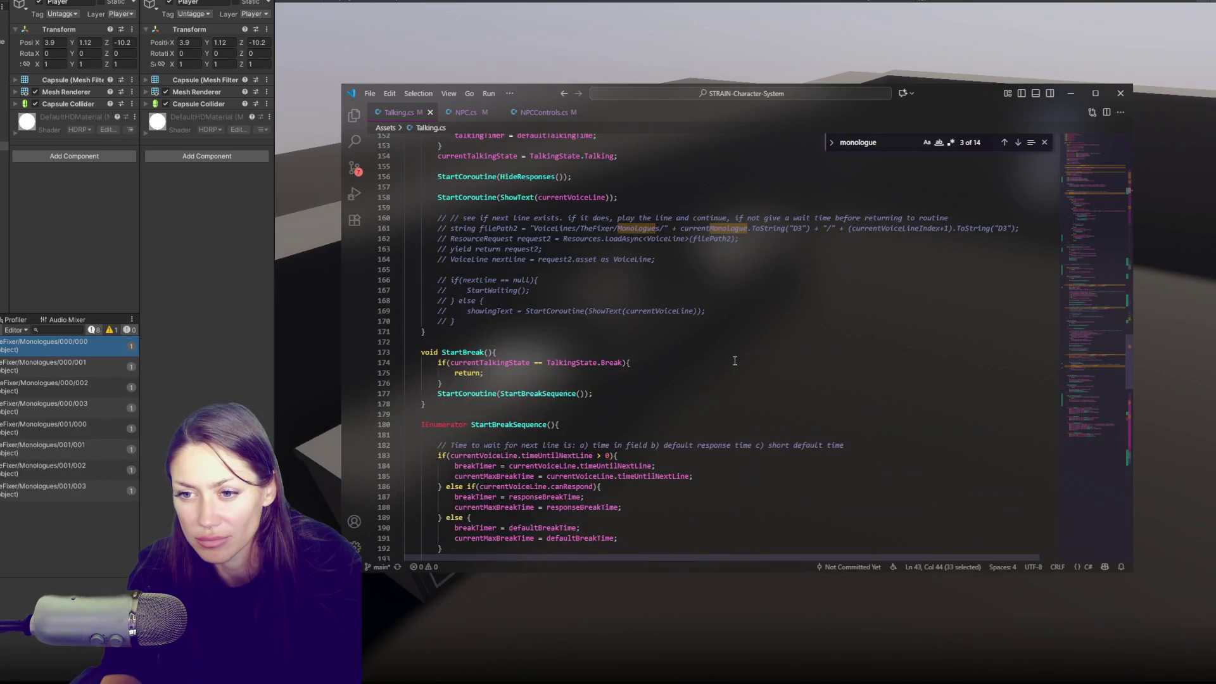
pyautogui.scroll(-6, 735, 360)
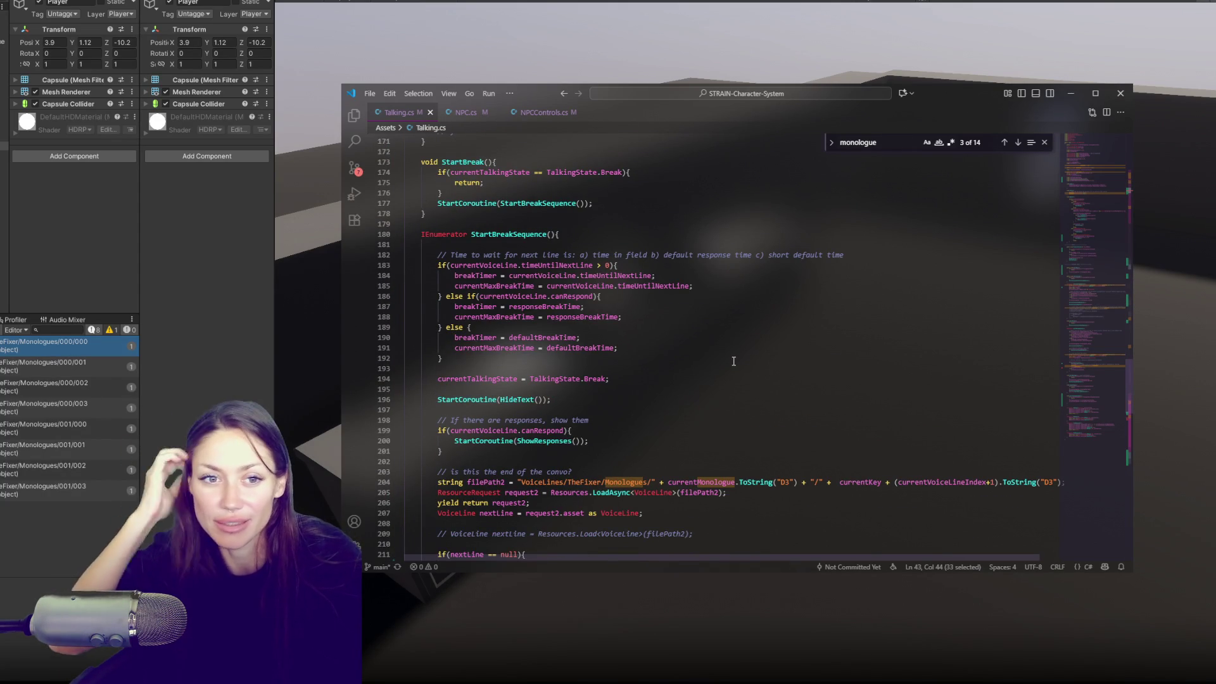
pyautogui.scroll(-8, 659, 402)
# Add 'waitBeforeRoutineAndCooldownTimer = waitBeforeRoutineAndCooldownTimerMax;' to StartTalkingCooldown and save.
pyautogui.click(650, 365)
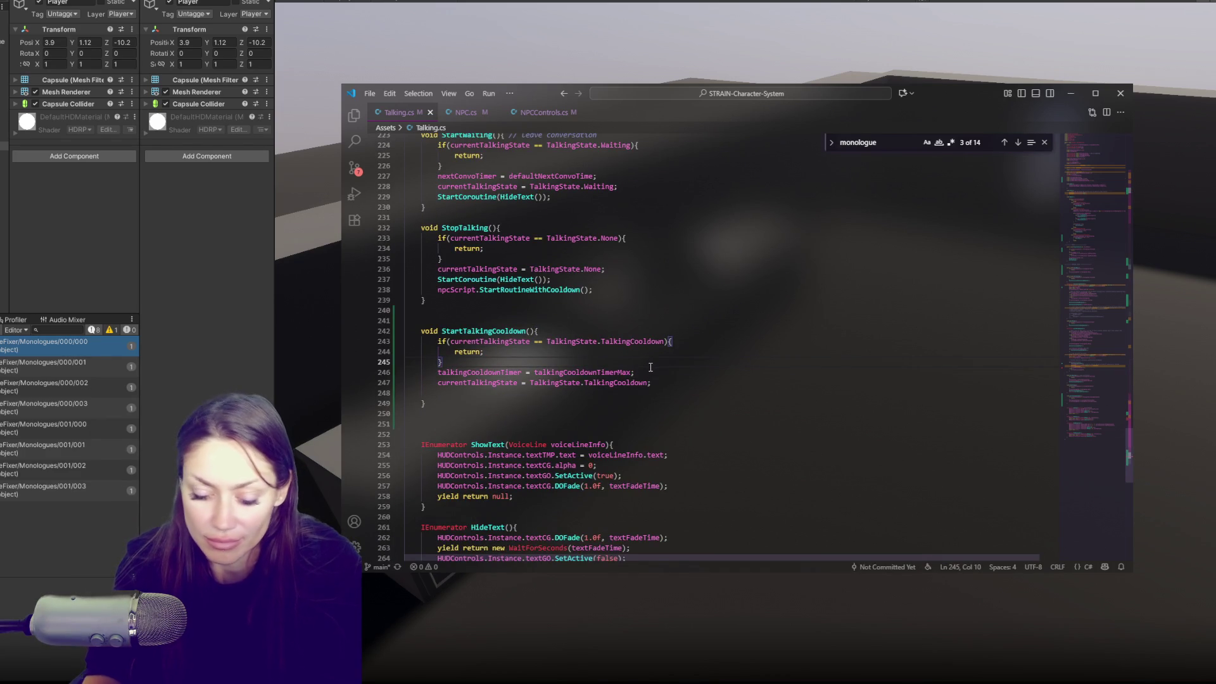
pyautogui.press('Return')
pyautogui.write("waitBeforeRoutineAndCooldownTimer = waitBeforeRoutineAndCooldownTimerMax'")
pyautogui.press('BackSpace')
pyautogui.write(';')
pyautogui.click(567, 372)
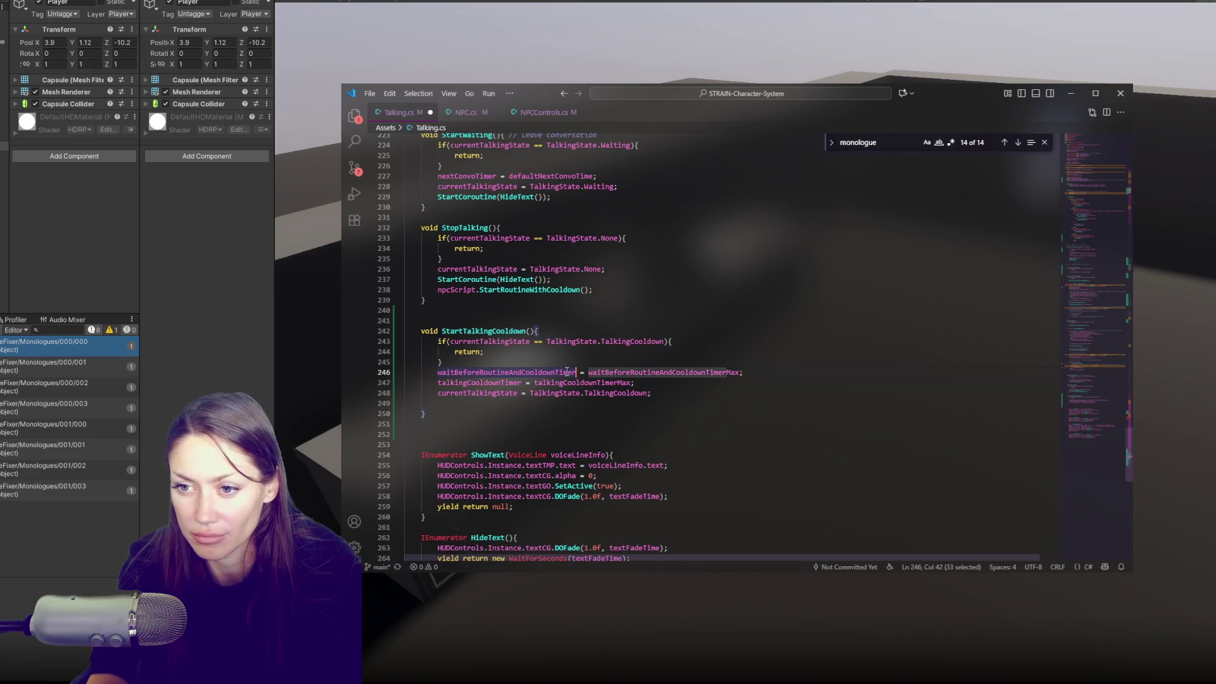
pyautogui.doubleClick(568, 372)
pyautogui.hotkey('ctrl', 's')
pyautogui.moveTo(1105, 356)
pyautogui.mouseDown()
pyautogui.moveTo(1112, 185)
pyautogui.moveTo(1109, 261)
pyautogui.mouseUp()
pyautogui.click(623, 311)
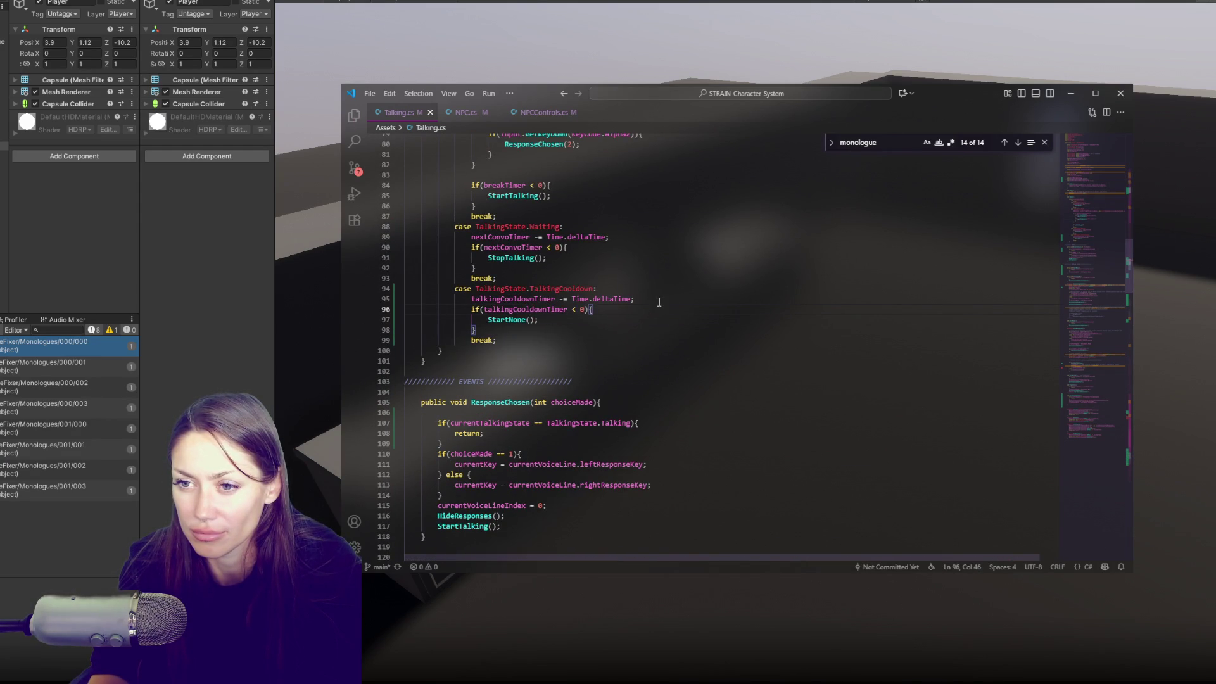
# Wrap StartNone() in 'if(waitBeforeRoutineAndCooldownTimer < 0){ }' inside the cooldown check.
pyautogui.click(603, 313)
pyautogui.press('Return')
pyautogui.hotkey('ctrl', 'v')
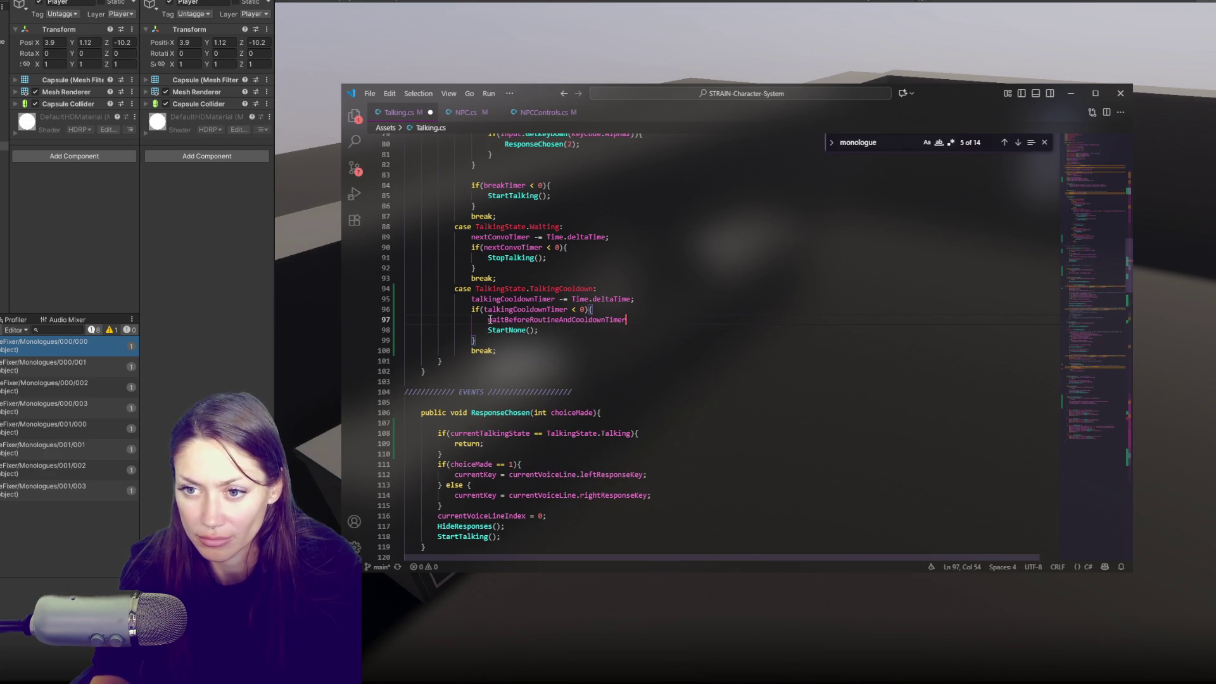
pyautogui.click(491, 319)
pyautogui.write('if(')
pyautogui.click(653, 320)
pyautogui.write('0){')
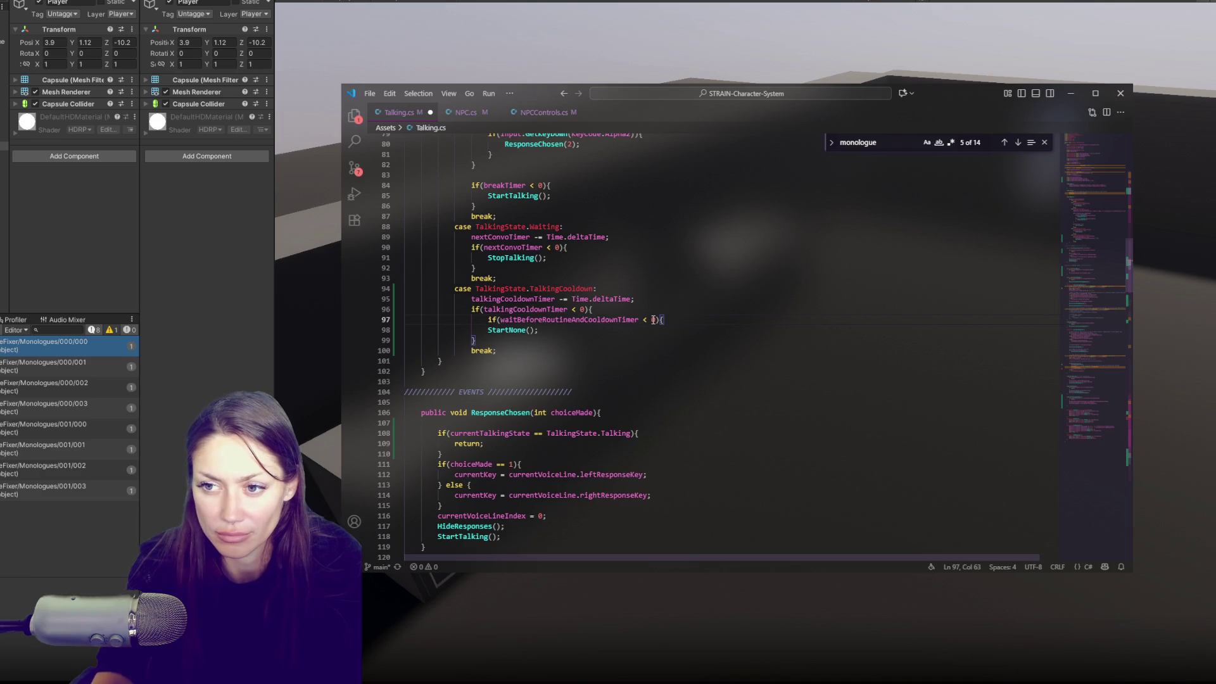
pyautogui.click(488, 330)
pyautogui.press('Tab')
pyautogui.click(575, 329)
pyautogui.press('Return')
pyautogui.write('}')
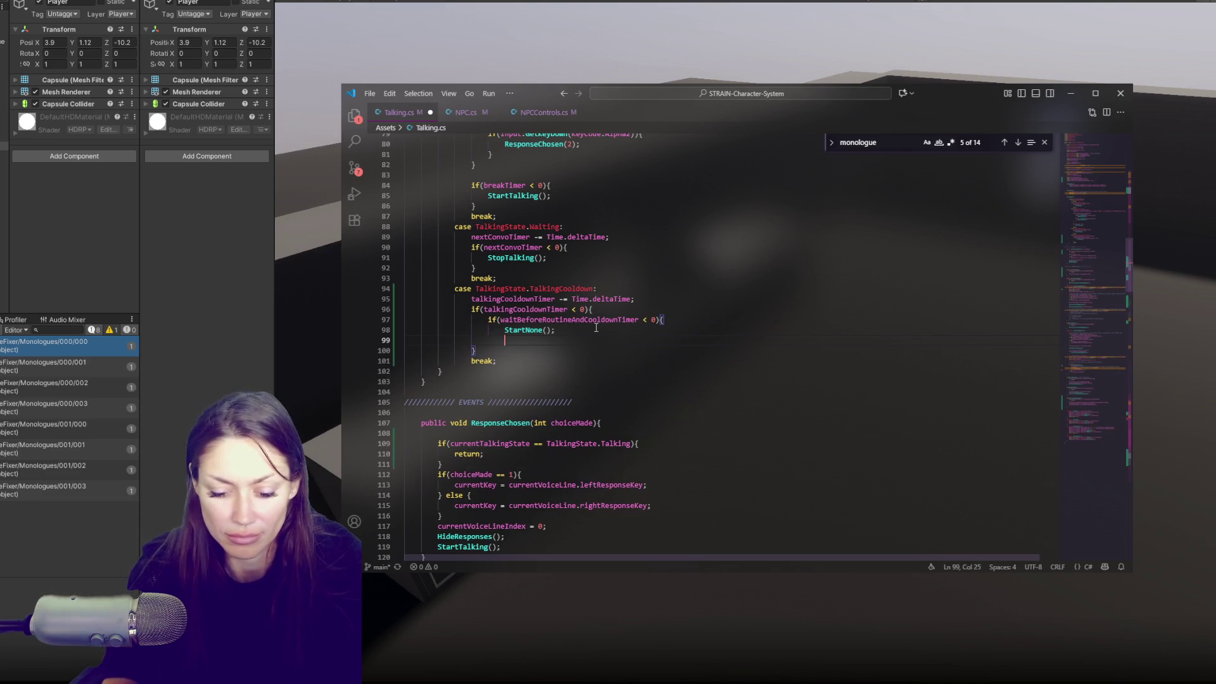
pyautogui.doubleClick(601, 321)
# Add 'npcScript.StartRoutine();' above the new if block and save Talking.cs.
pyautogui.click(623, 310)
pyautogui.press('Return')
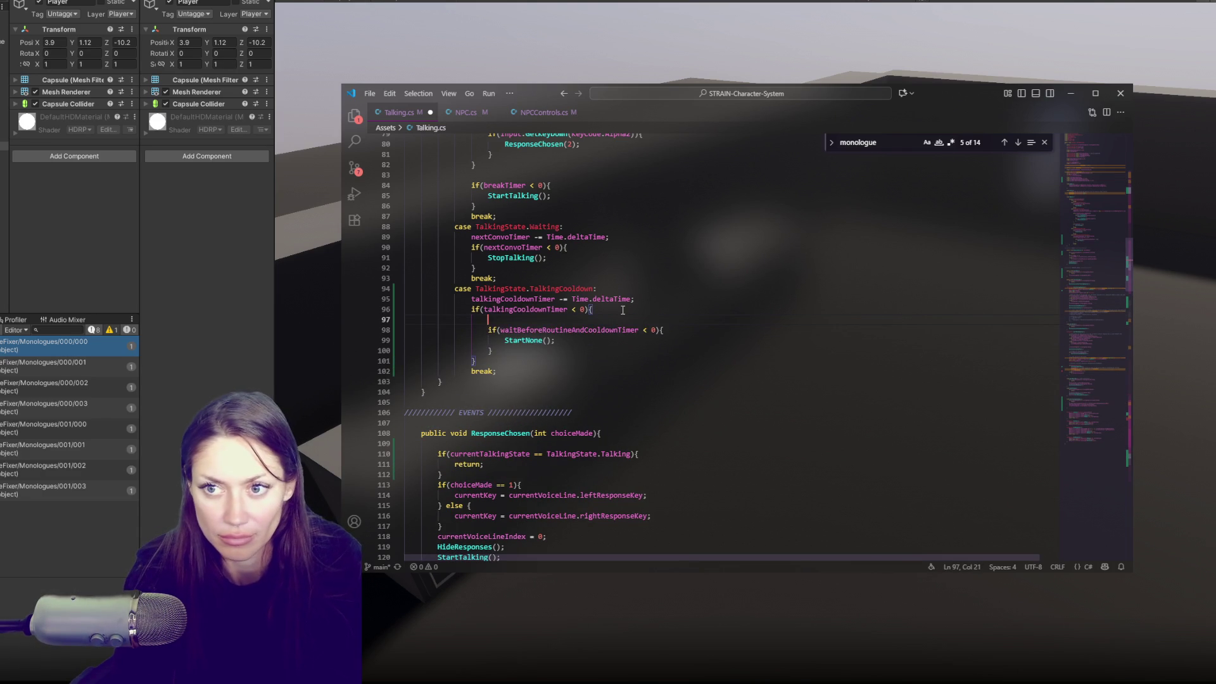
pyautogui.write('Start')
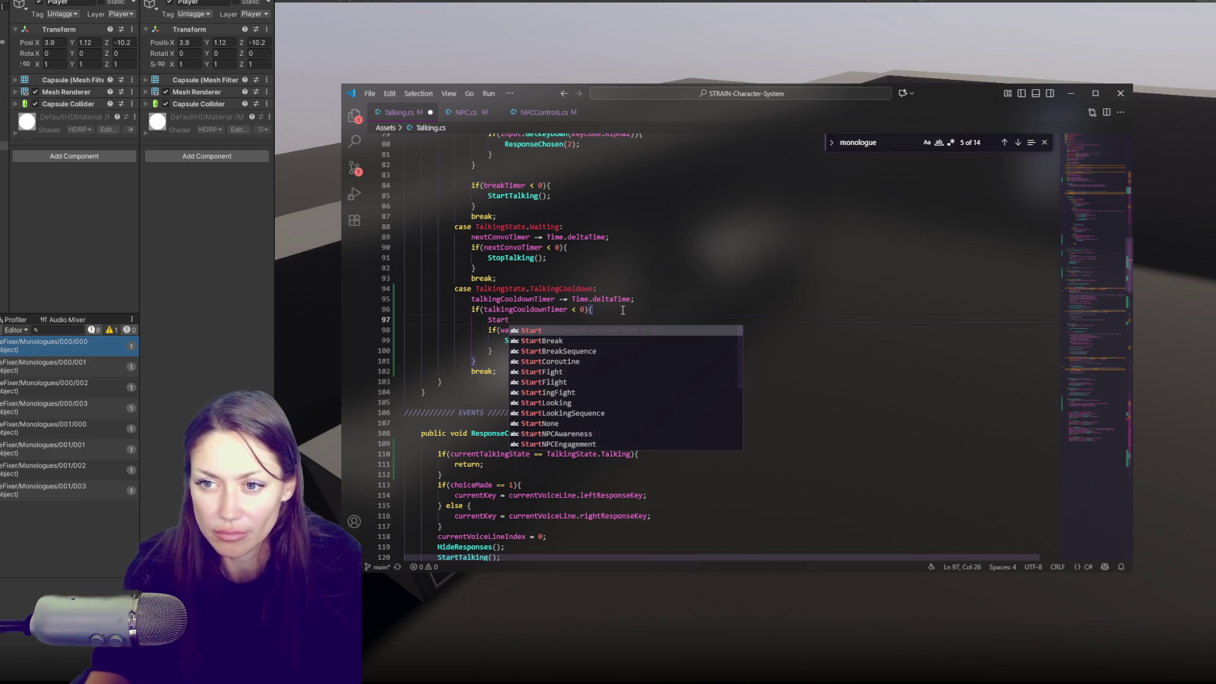
pyautogui.press('BackSpace')
pyautogui.press('BackSpace')
pyautogui.press('BackSpace')
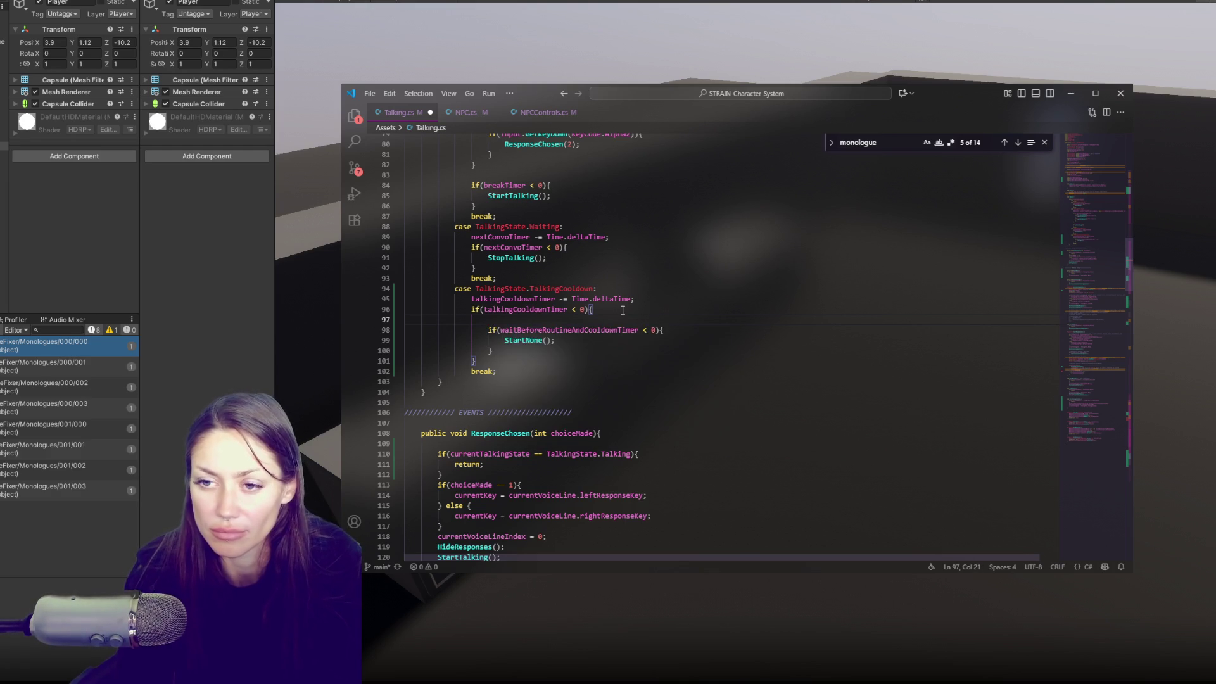
pyautogui.write('npcScript.St')
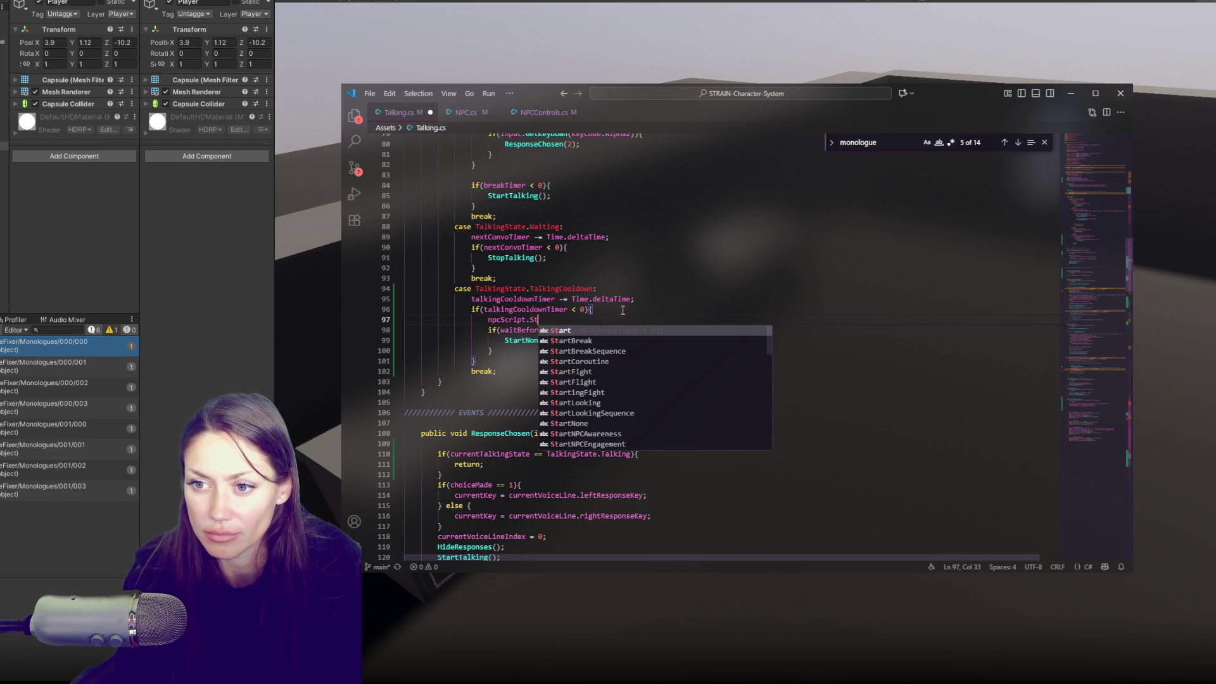
pyautogui.write('artRoutine;')
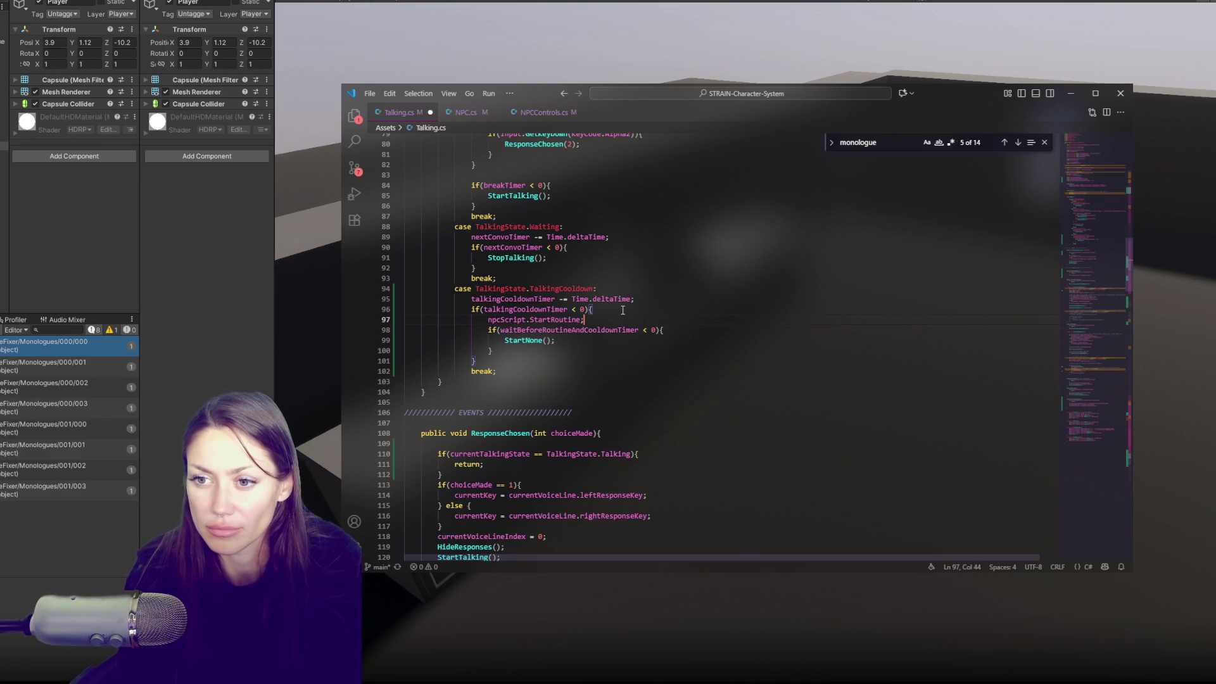
pyautogui.press('BackSpace')
pyautogui.write('();')
pyautogui.hotkey('ctrl', 's')
pyautogui.click(466, 112)
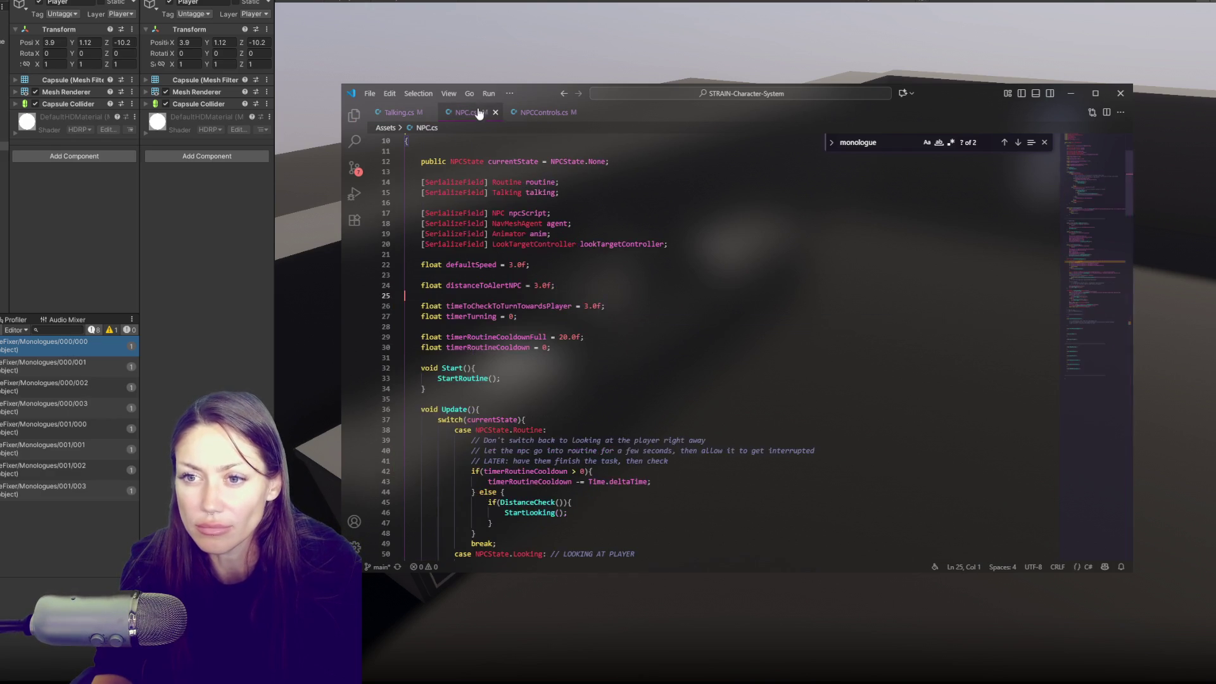
# Search NPC.cs for 'startroutine' to review StartRoutine and StartRoutineWithCooldown, then return to Talking.cs.
pyautogui.hotkey('ctrl', 'f')
pyautogui.write('startourin')
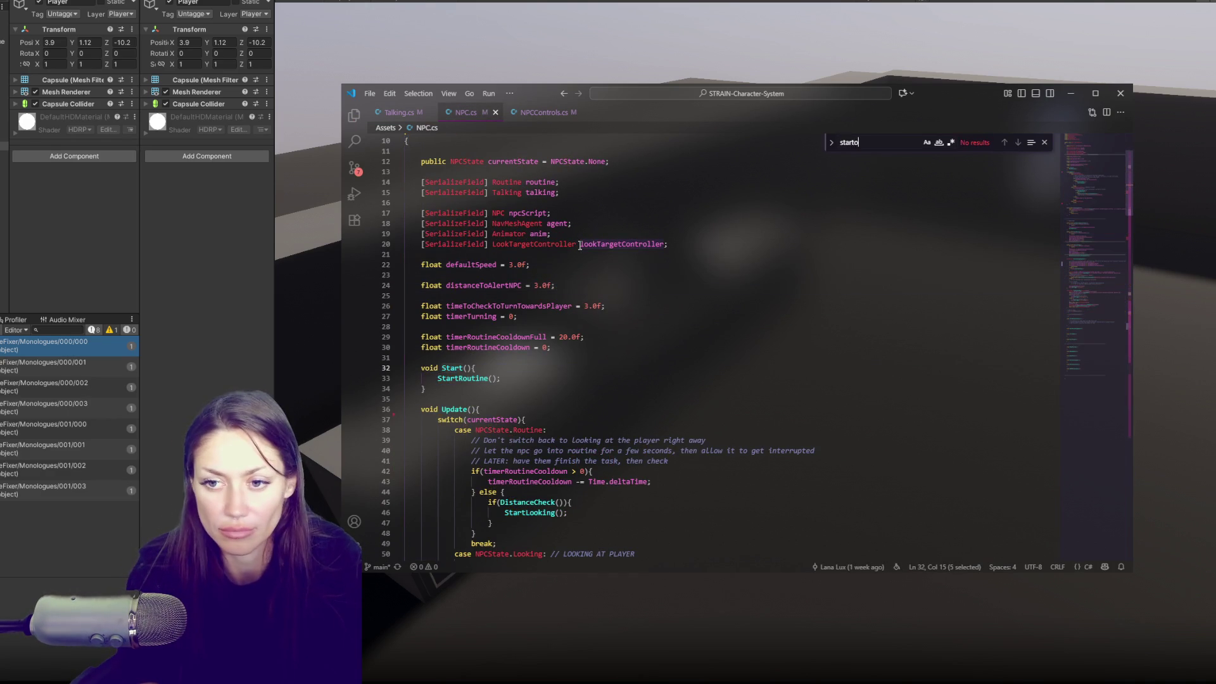
pyautogui.press('BackSpace')
pyautogui.press('BackSpace')
pyautogui.press('BackSpace')
pyautogui.write('routine')
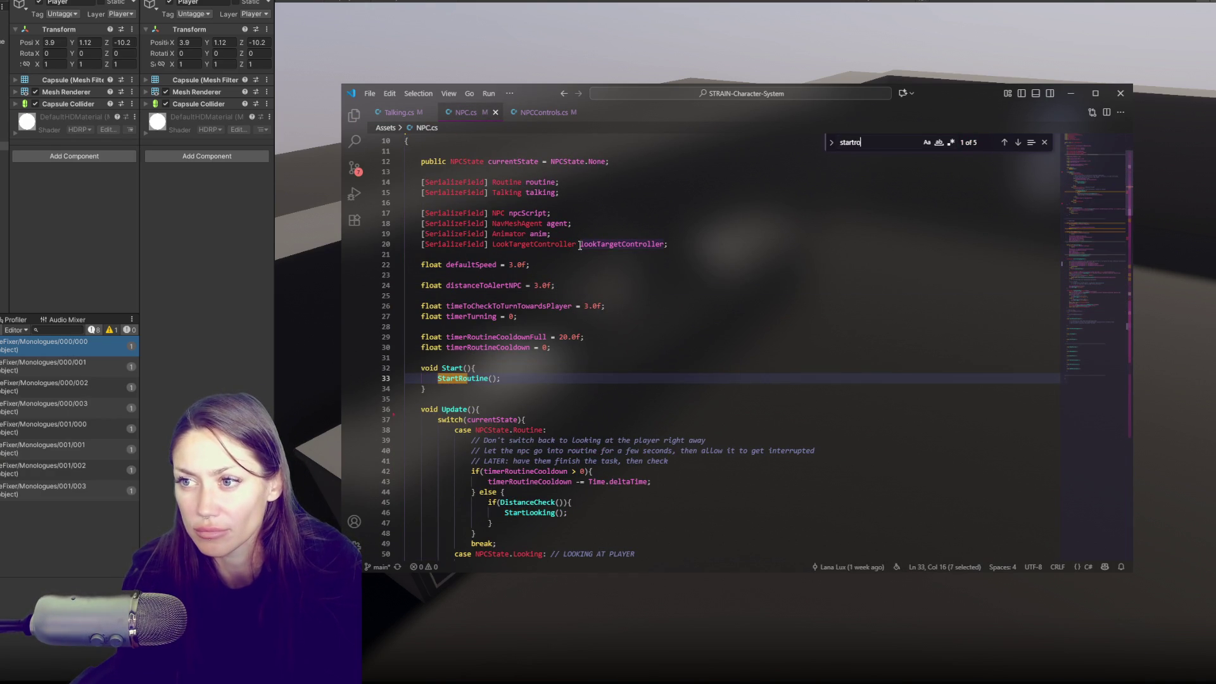
pyautogui.click(1018, 143)
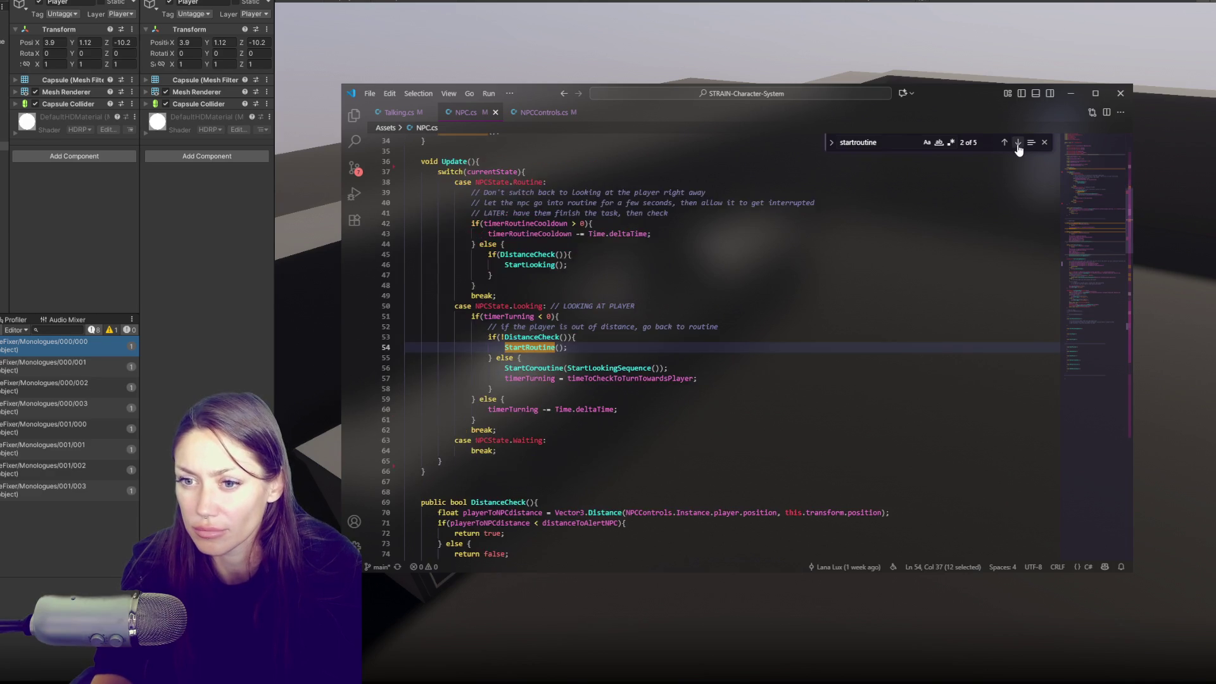
pyautogui.click(1018, 143)
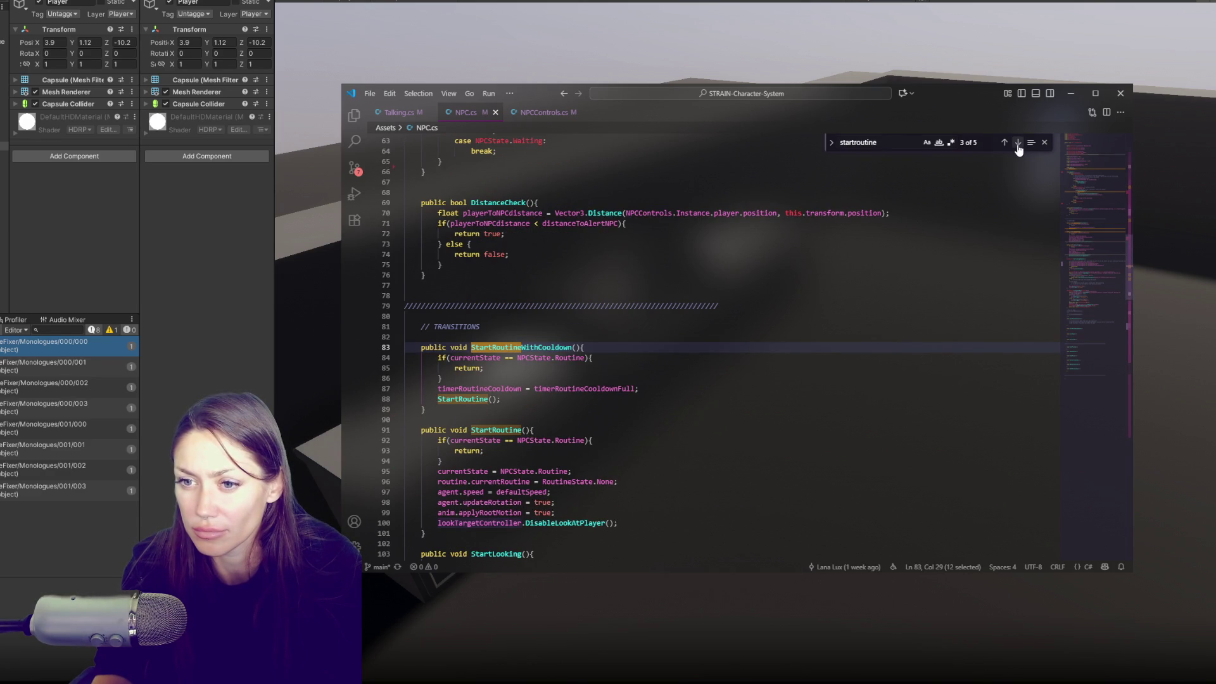
pyautogui.click(1017, 143)
pyautogui.click(1017, 144)
pyautogui.scroll(-4, 817, 336)
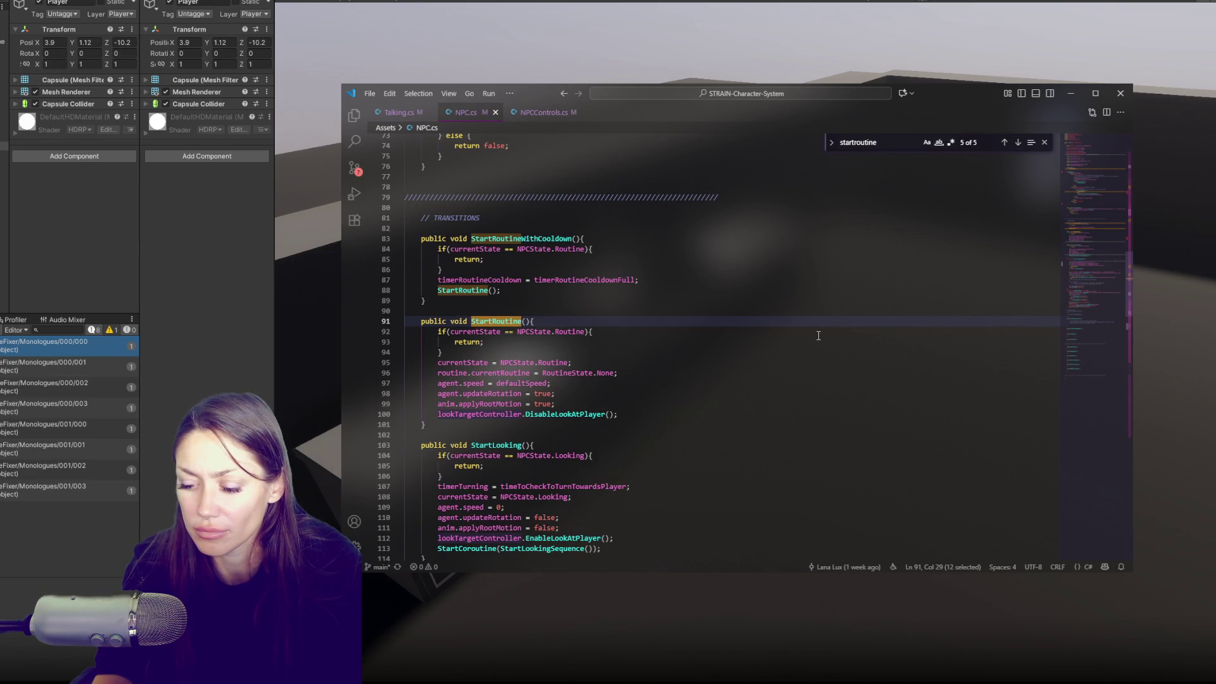
pyautogui.click(560, 125)
pyautogui.click(472, 114)
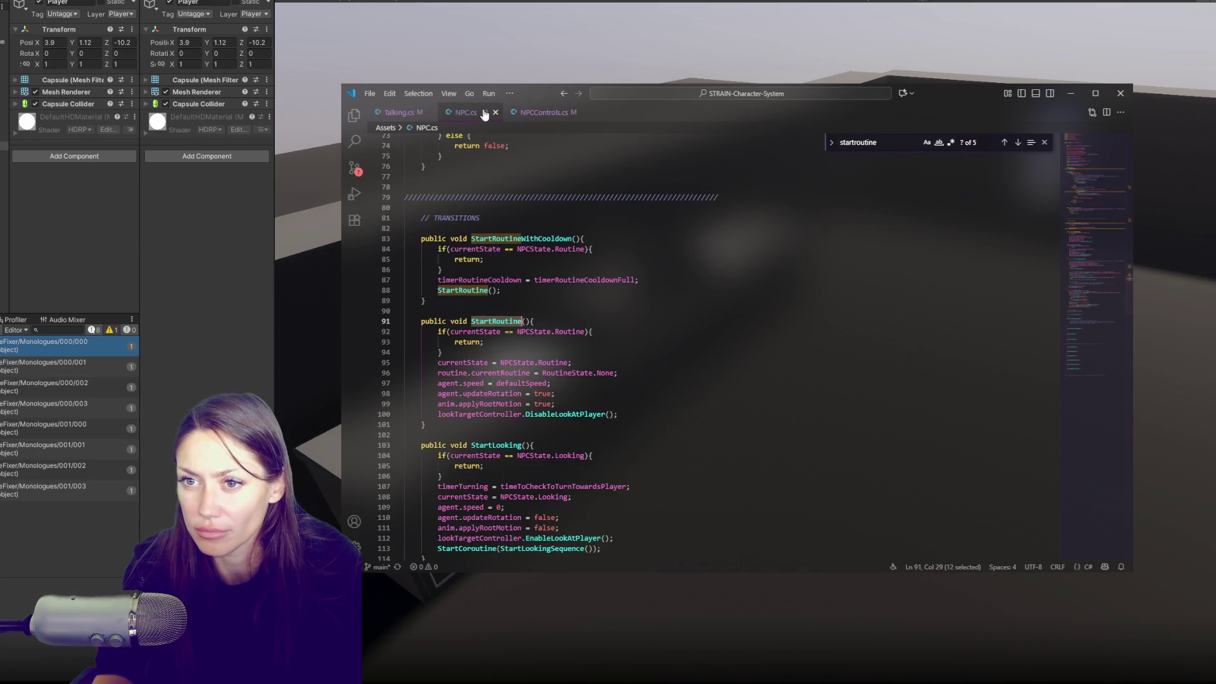
pyautogui.click(405, 114)
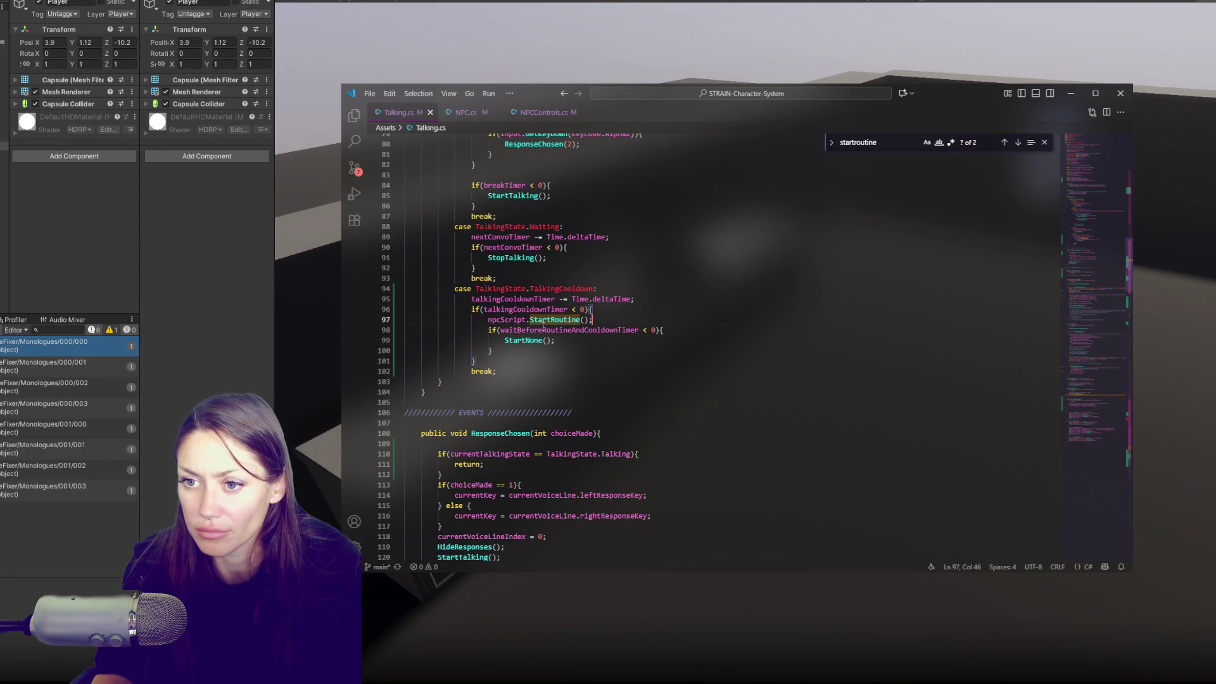
# Add a commented-out '// StartNone();' line after npcScript.StartRoutine() and save Talking.cs.
pyautogui.click(622, 341)
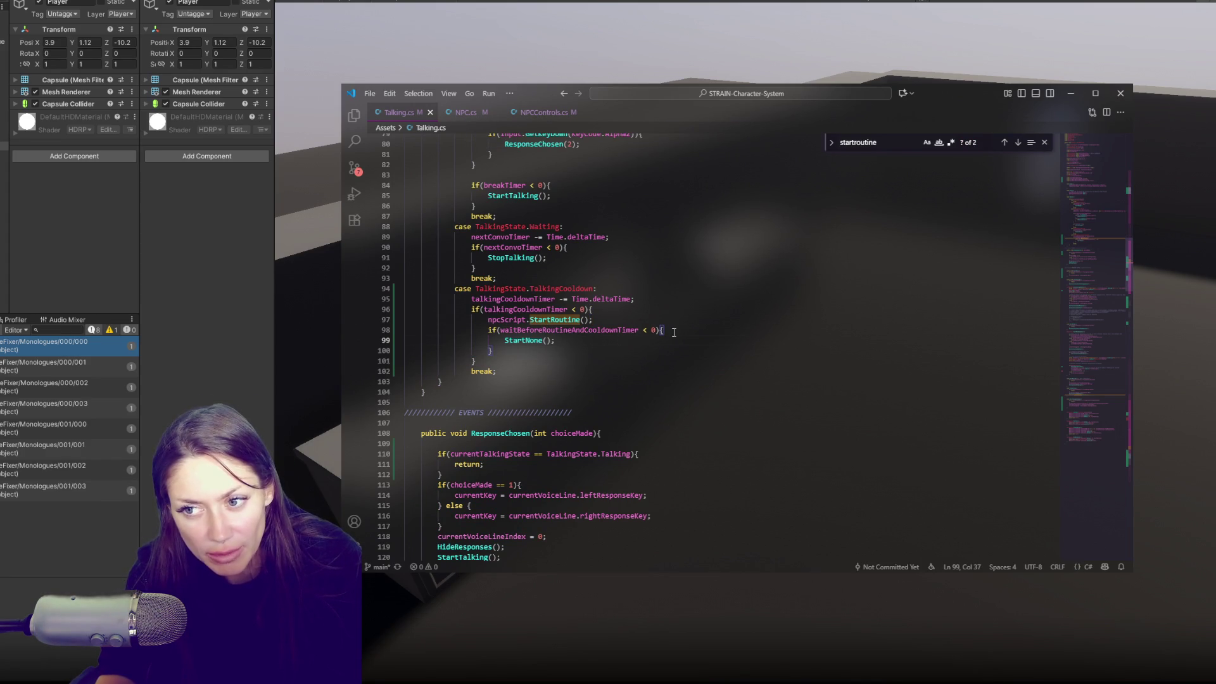
pyautogui.hotkey('shift', 'Down')
pyautogui.hotkey('shift', 'Down')
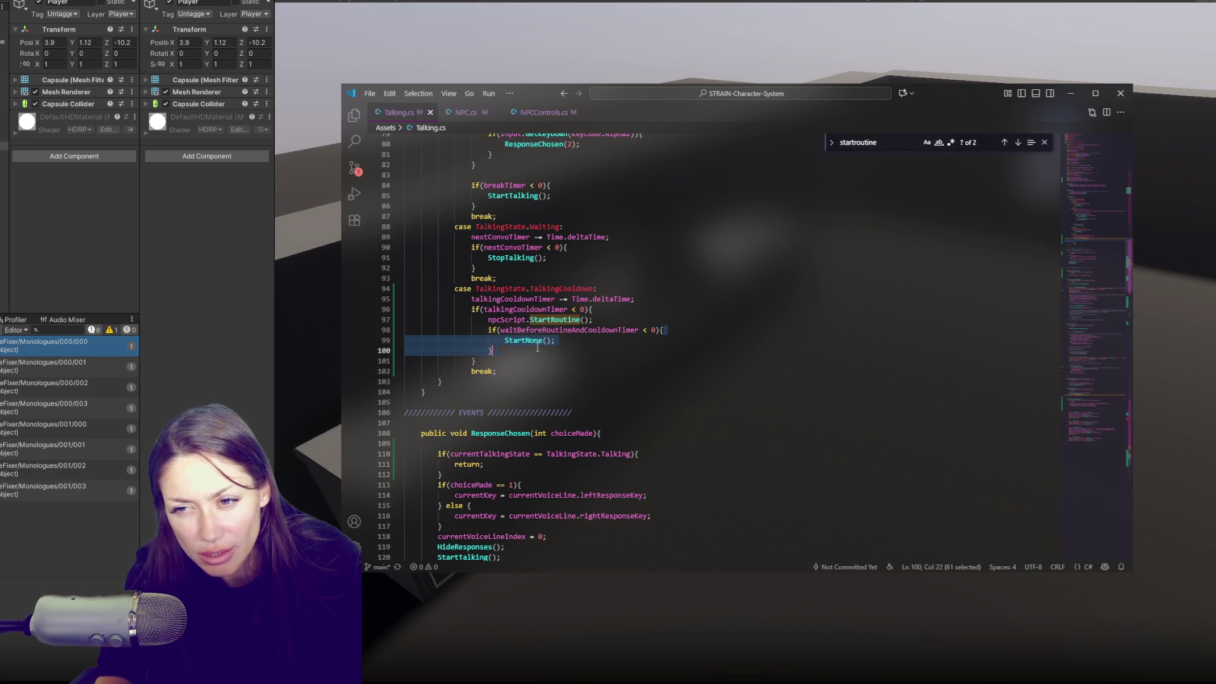
pyautogui.click(571, 330)
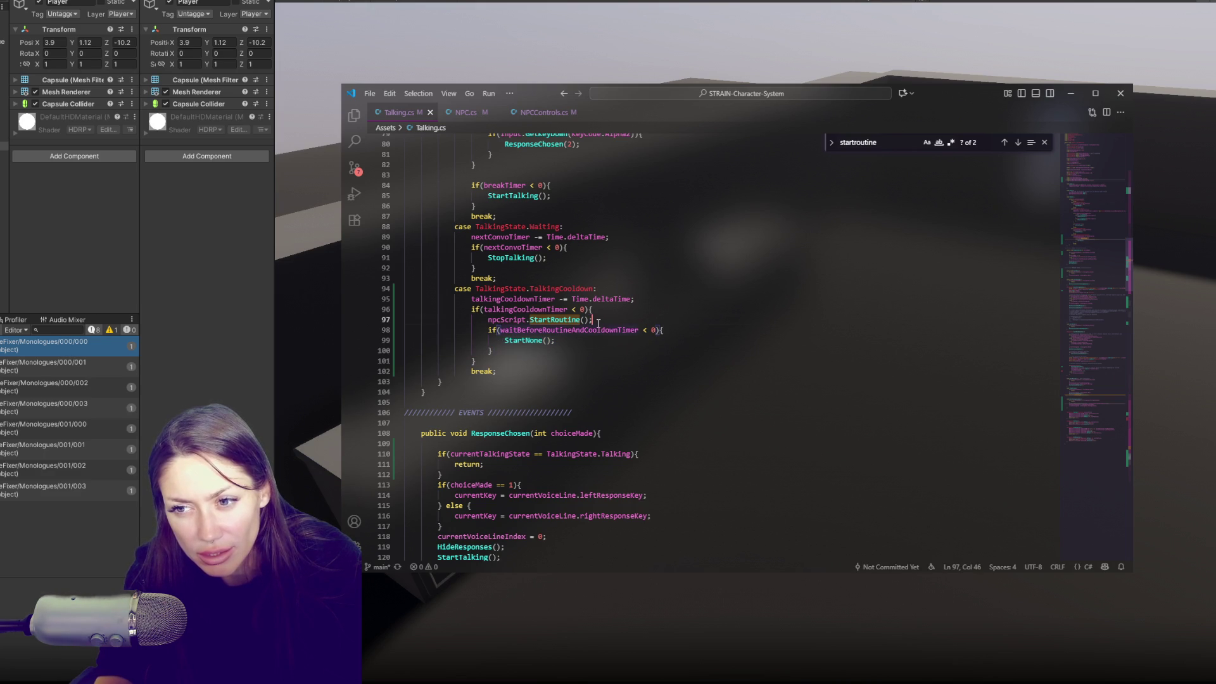
pyautogui.press('Return')
pyautogui.write('StartNone')
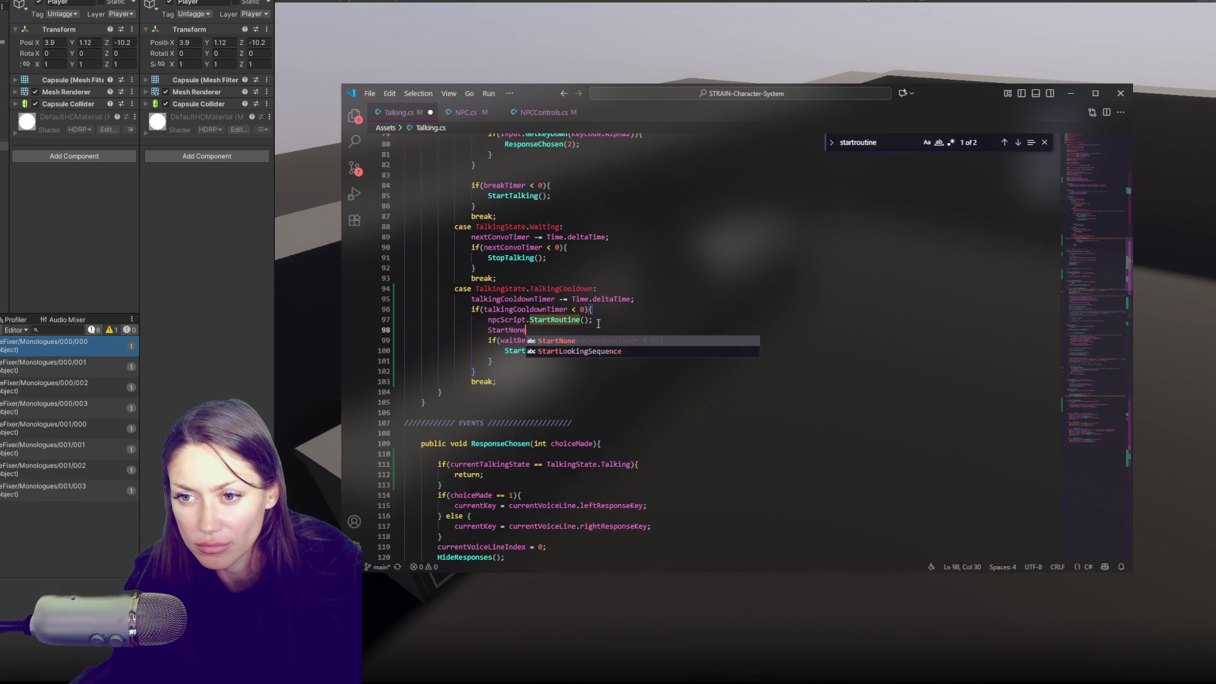
pyautogui.write('();')
pyautogui.hotkey('ctrl', '/')
pyautogui.hotkey('ctrl', 's')
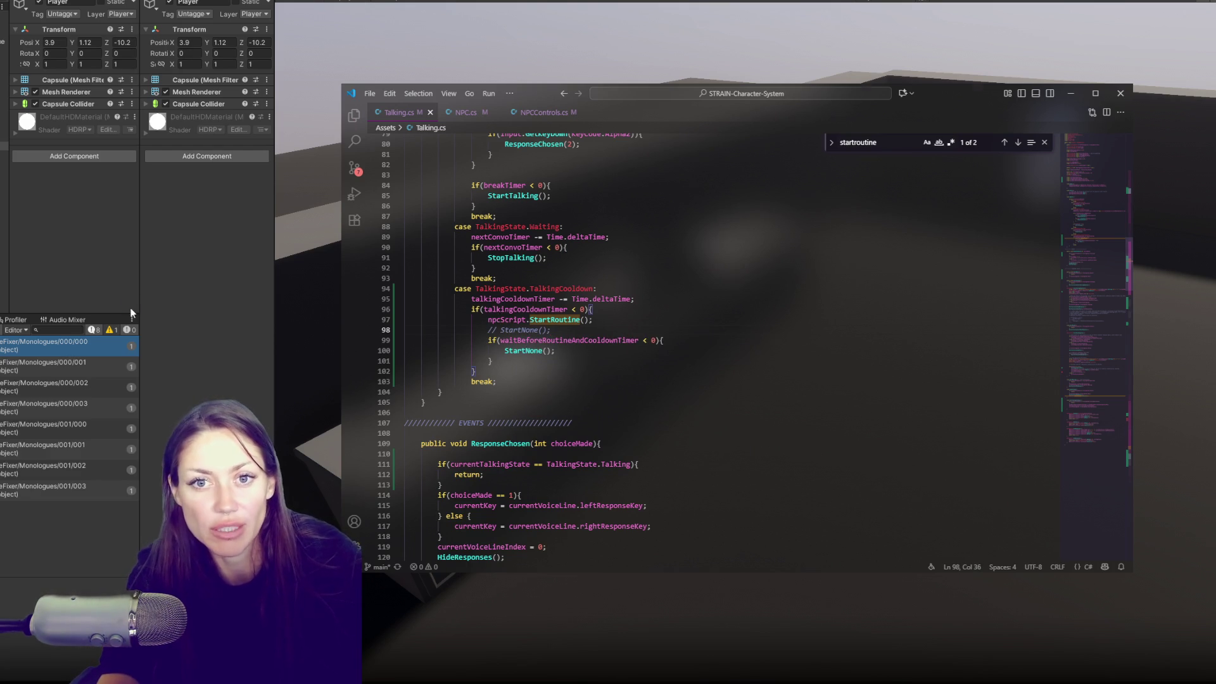
pyautogui.click(325, 302)
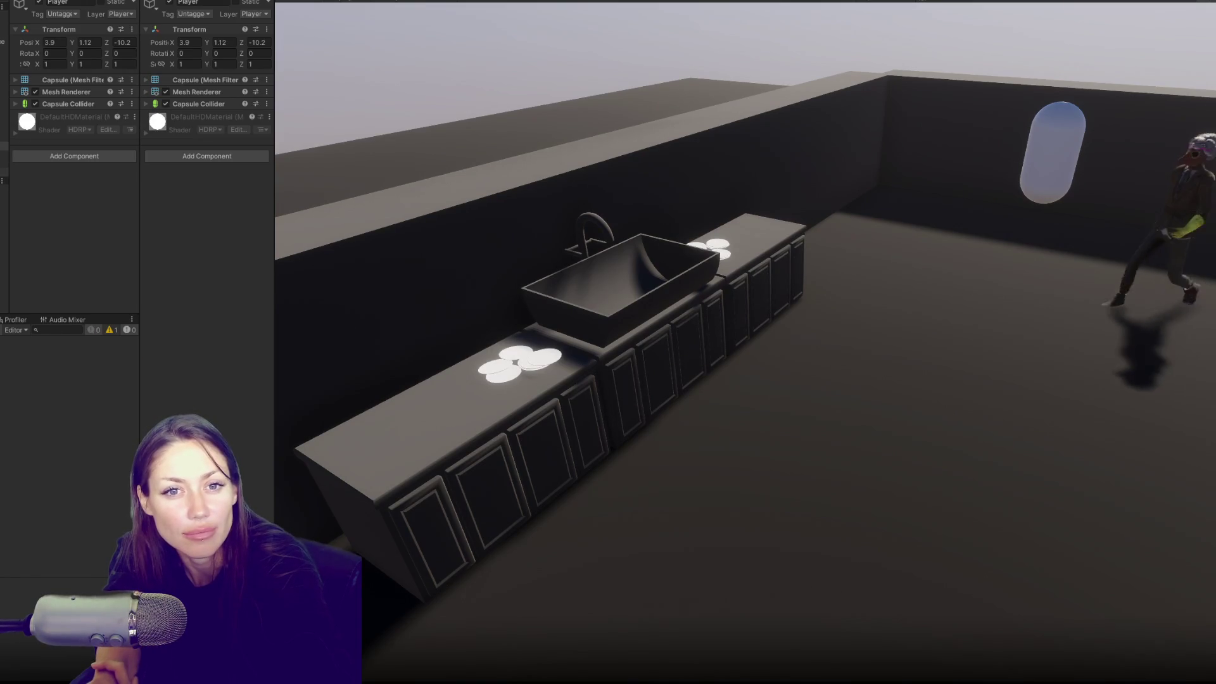
# Drag the Player to Z -2.65 beside the NPC, watch the conversation end, then view NPC.cs.
pyautogui.scroll(-5, 69, 150)
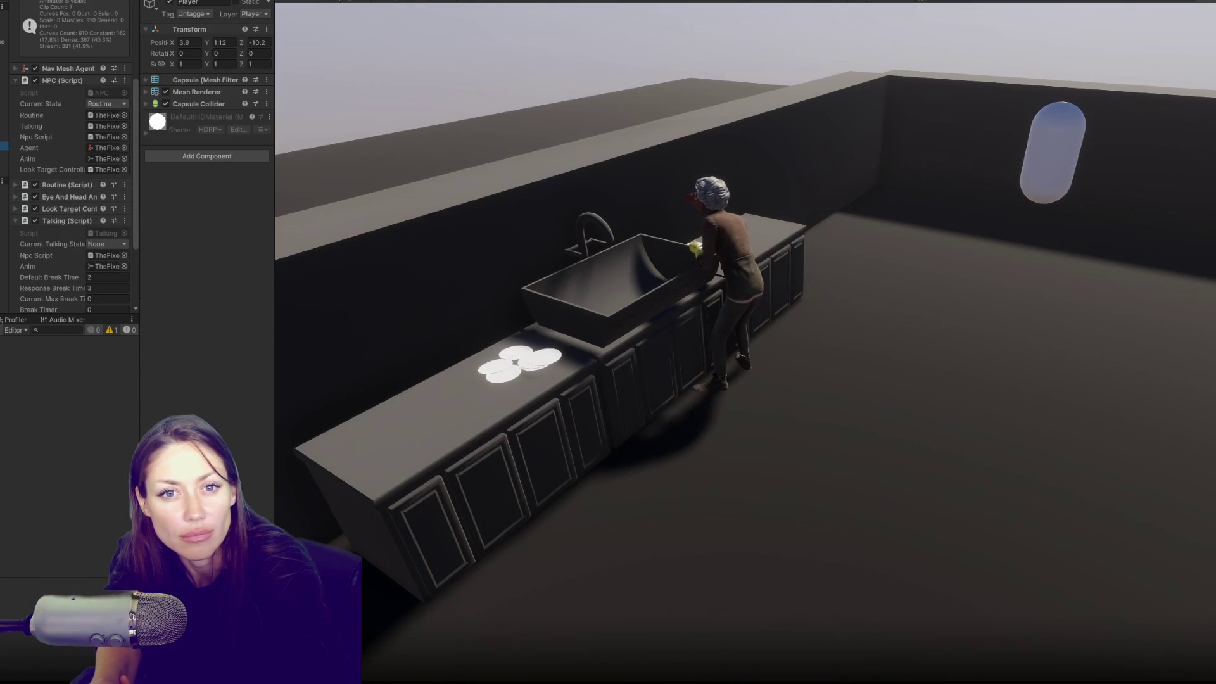
pyautogui.moveTo(242, 44)
pyautogui.mouseDown()
pyautogui.moveTo(344, 62)
pyautogui.moveTo(240, 108)
pyautogui.mouseUp()
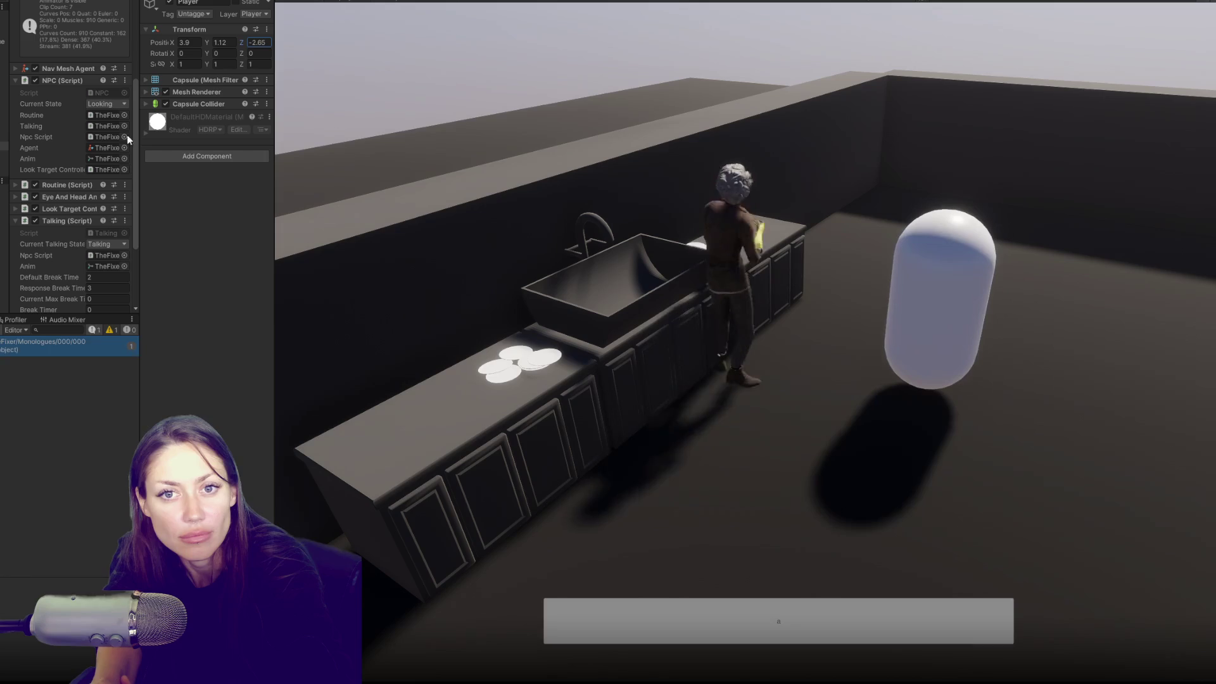
pyautogui.scroll(-1, 40, 169)
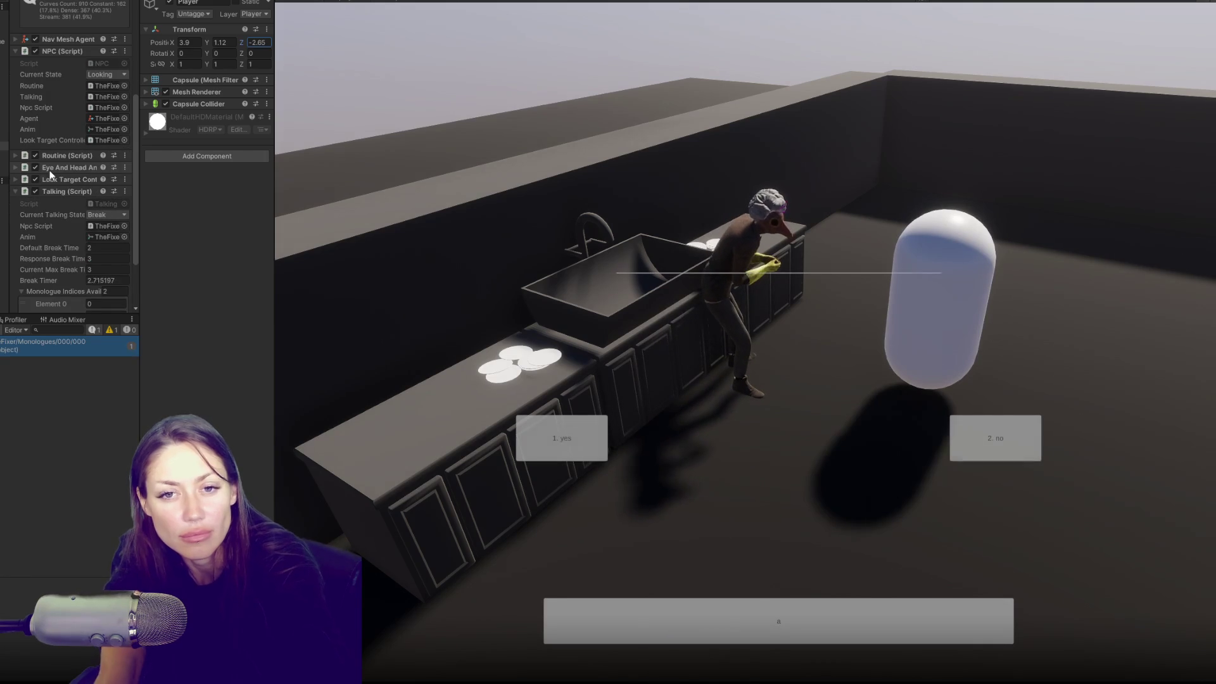
pyautogui.scroll(-2, 31, 211)
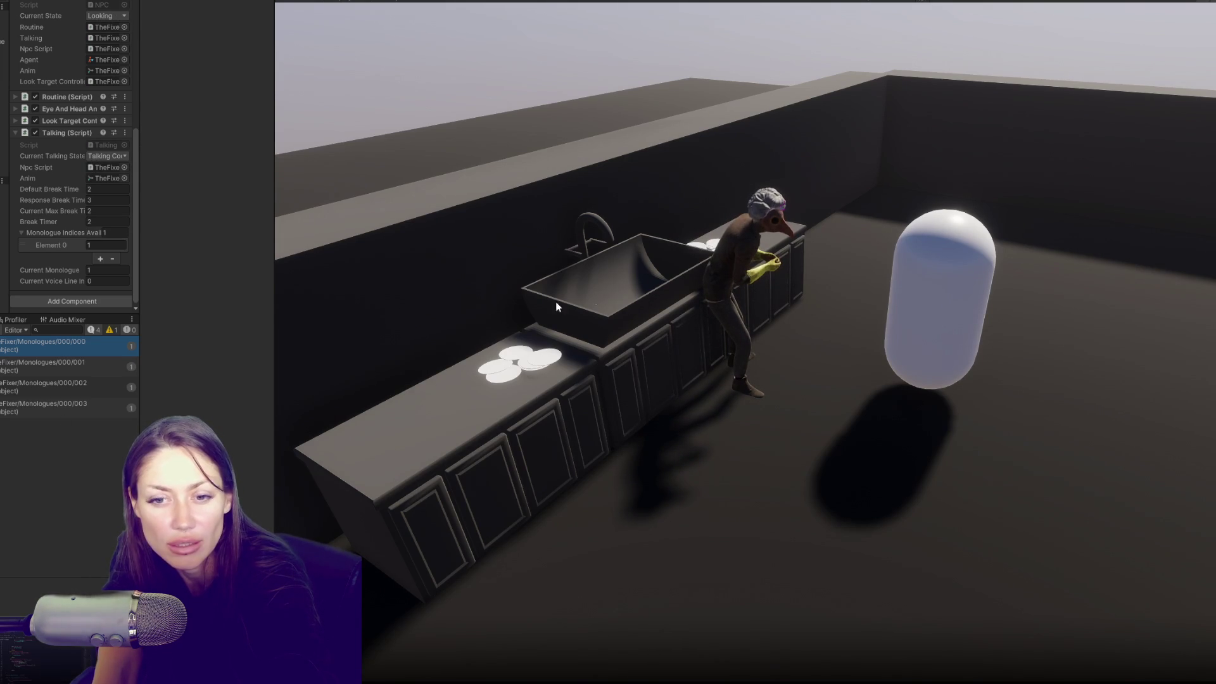
pyautogui.hotkey('alt', 'Tab')
pyautogui.click(463, 112)
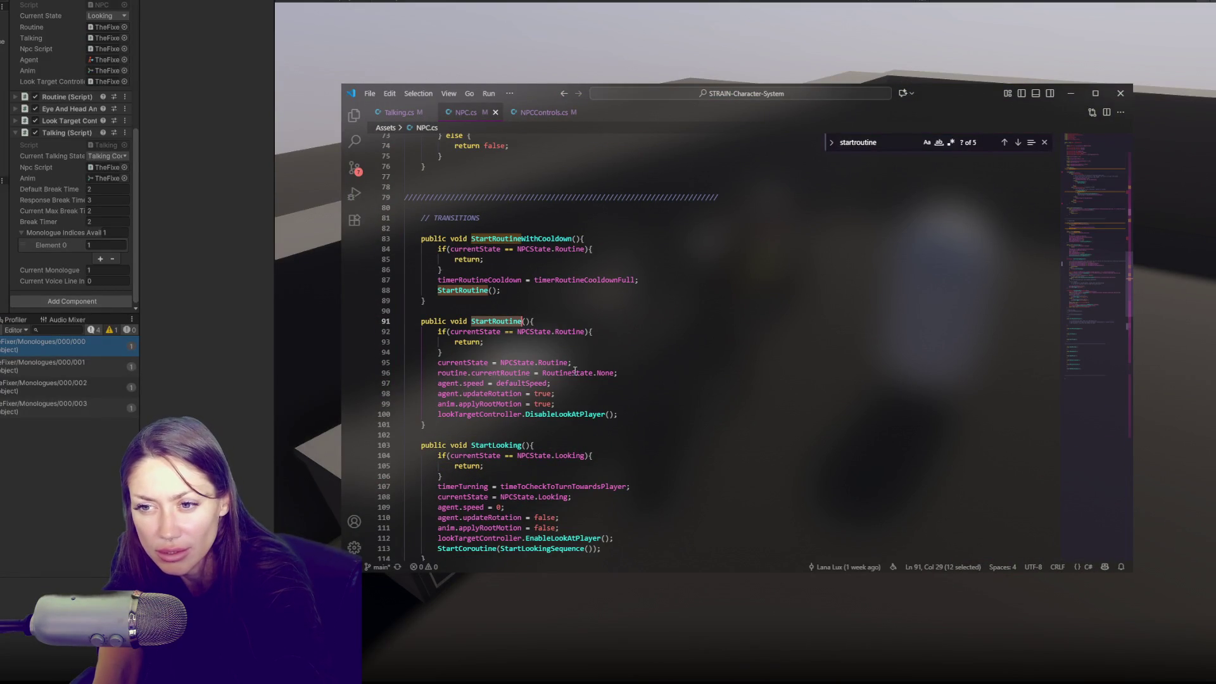
# Compare Talking.cs's TalkingCooldown case with the NPC's Routine state in the running Game view.
pyautogui.click(405, 115)
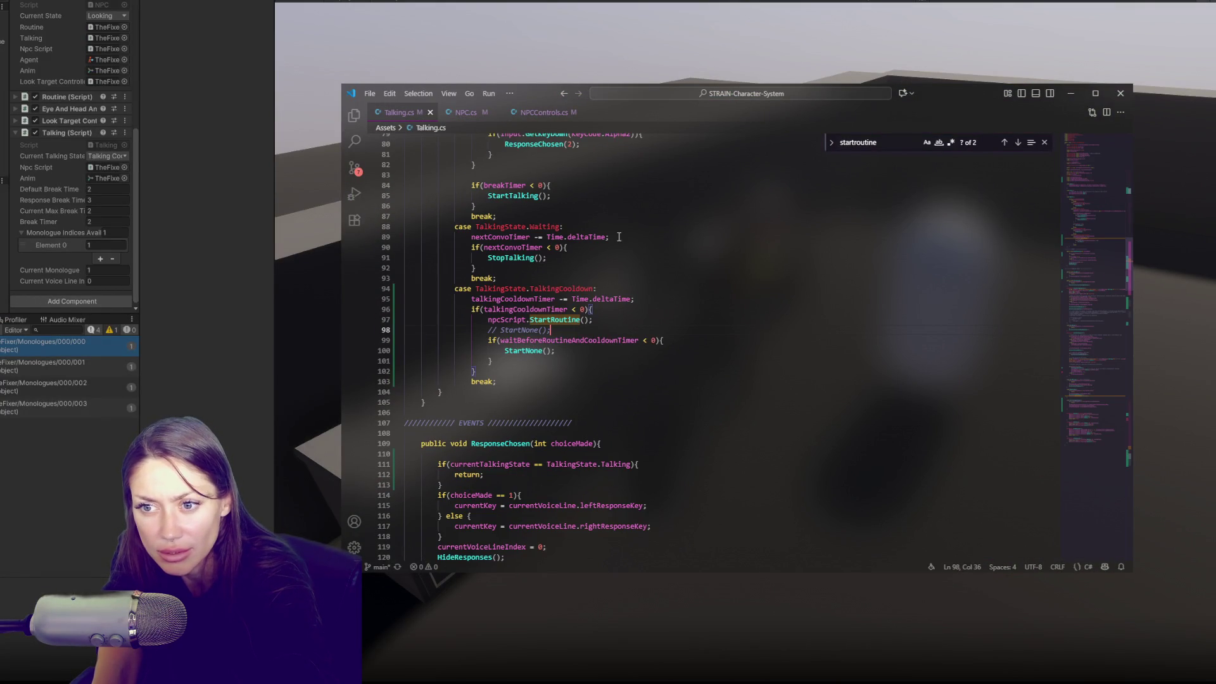
pyautogui.click(203, 351)
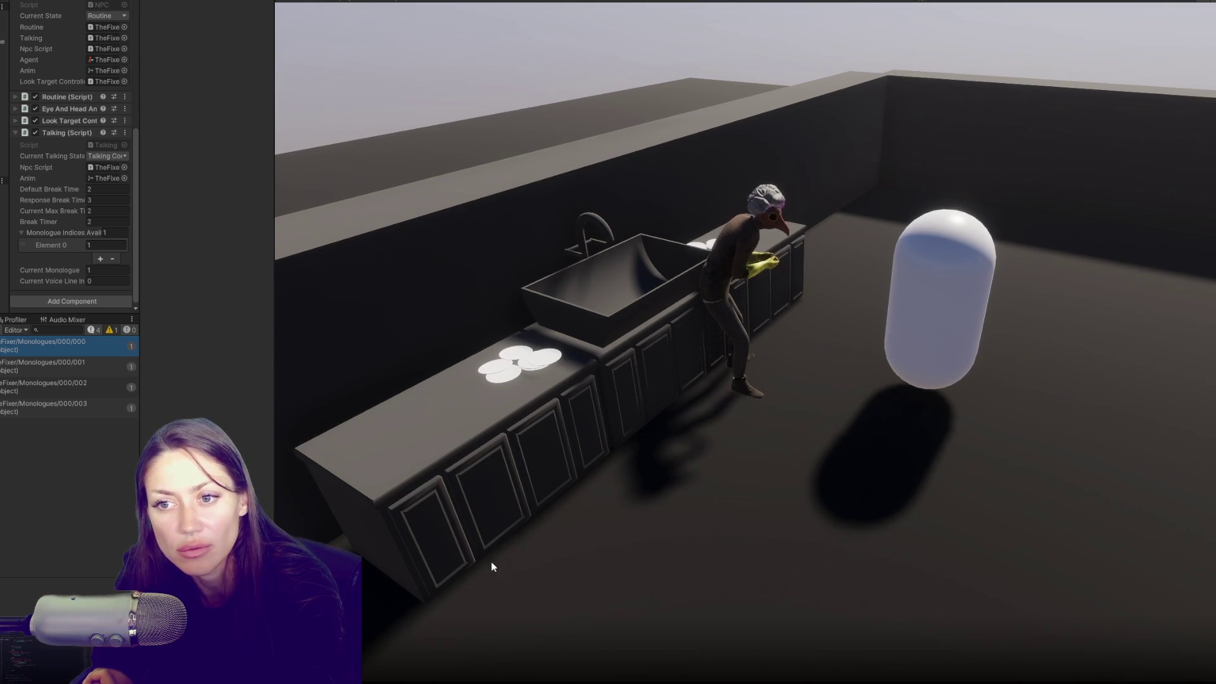
pyautogui.hotkey('alt', 'Tab')
pyautogui.hotkey('alt', 'Tab')
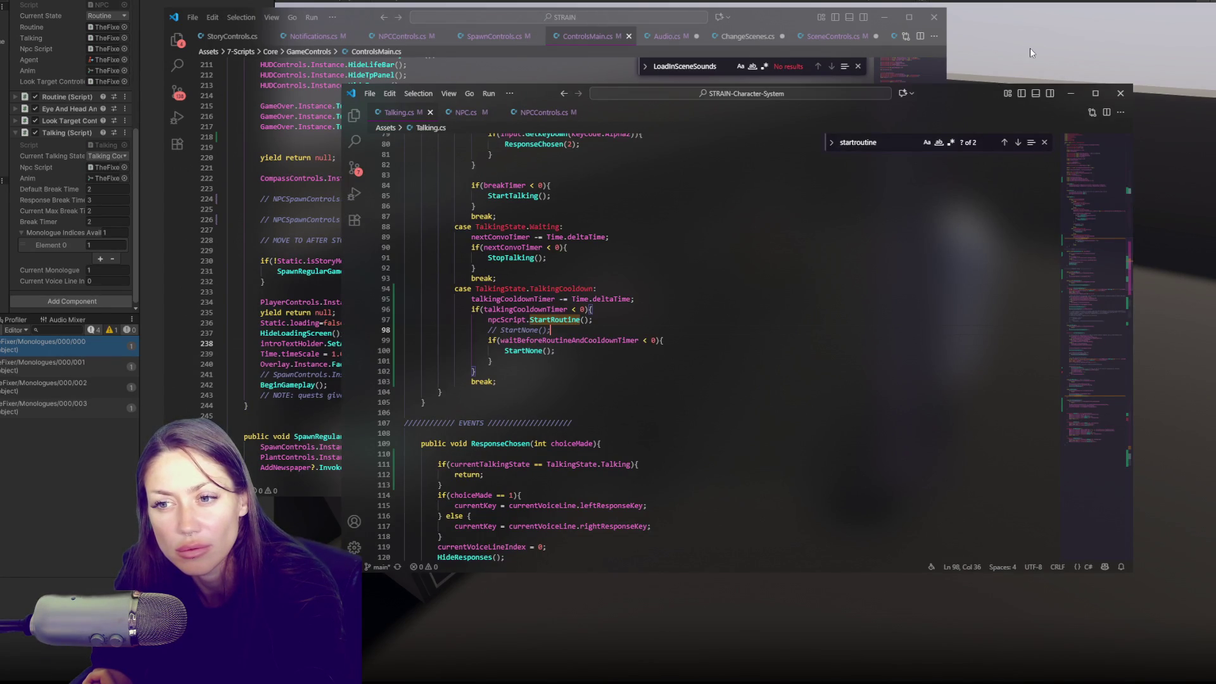
pyautogui.scroll(15, 699, 274)
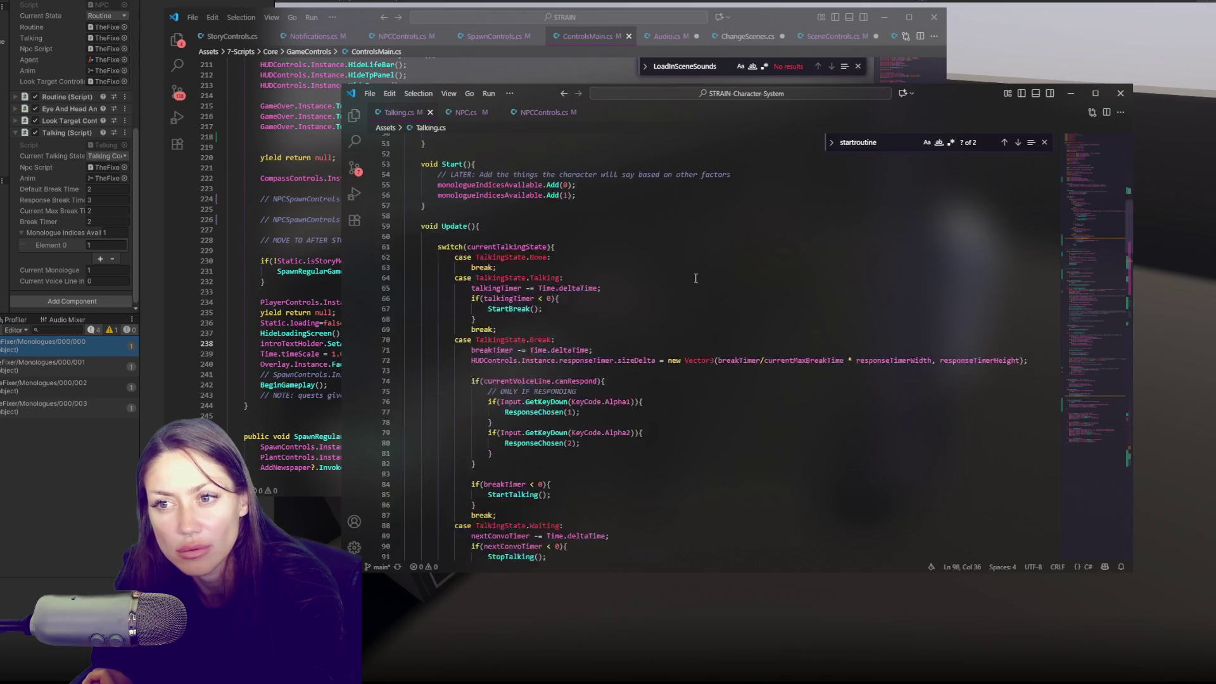
pyautogui.click(1027, 83)
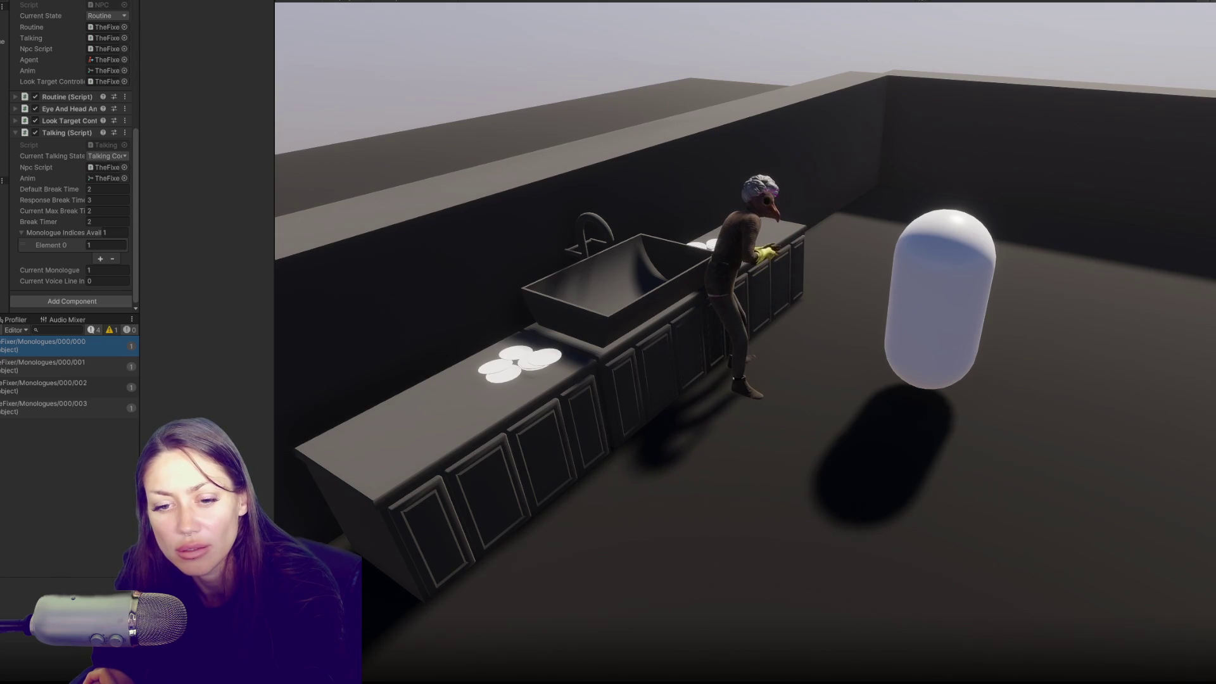
# Scroll Talking.cs to the TalkingCooldown case and check the NPC in the running game.
pyautogui.click(75, 656)
pyautogui.scroll(-5, 579, 229)
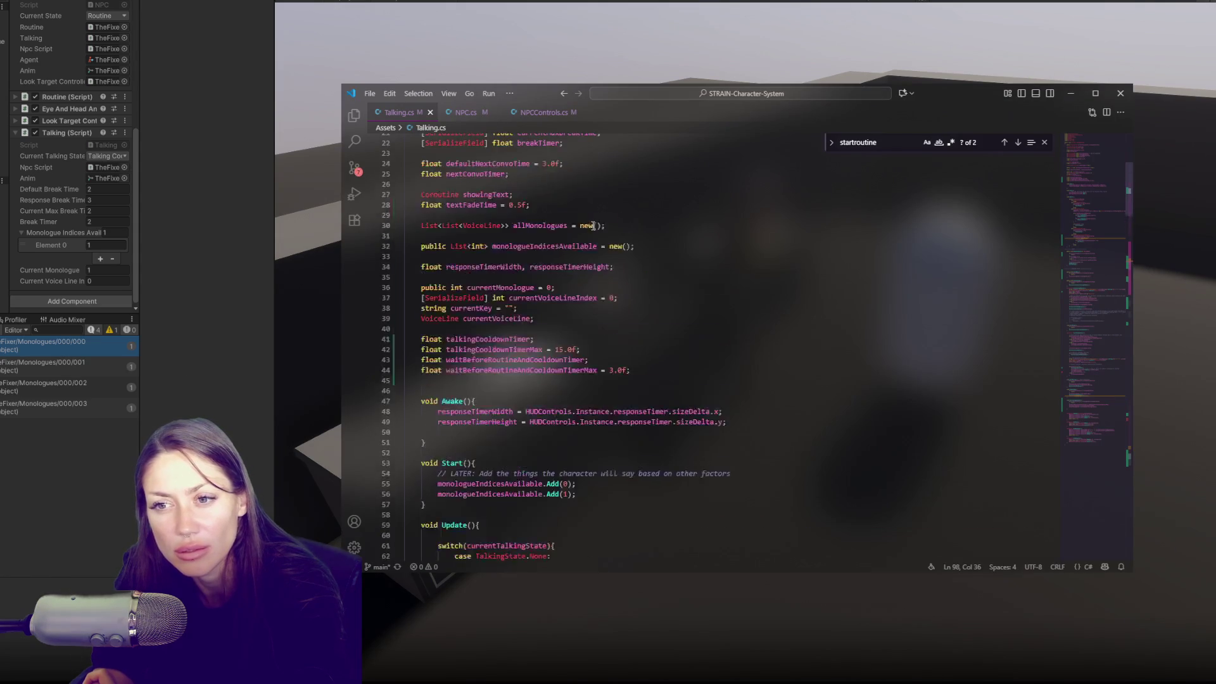
pyautogui.scroll(-8, 578, 222)
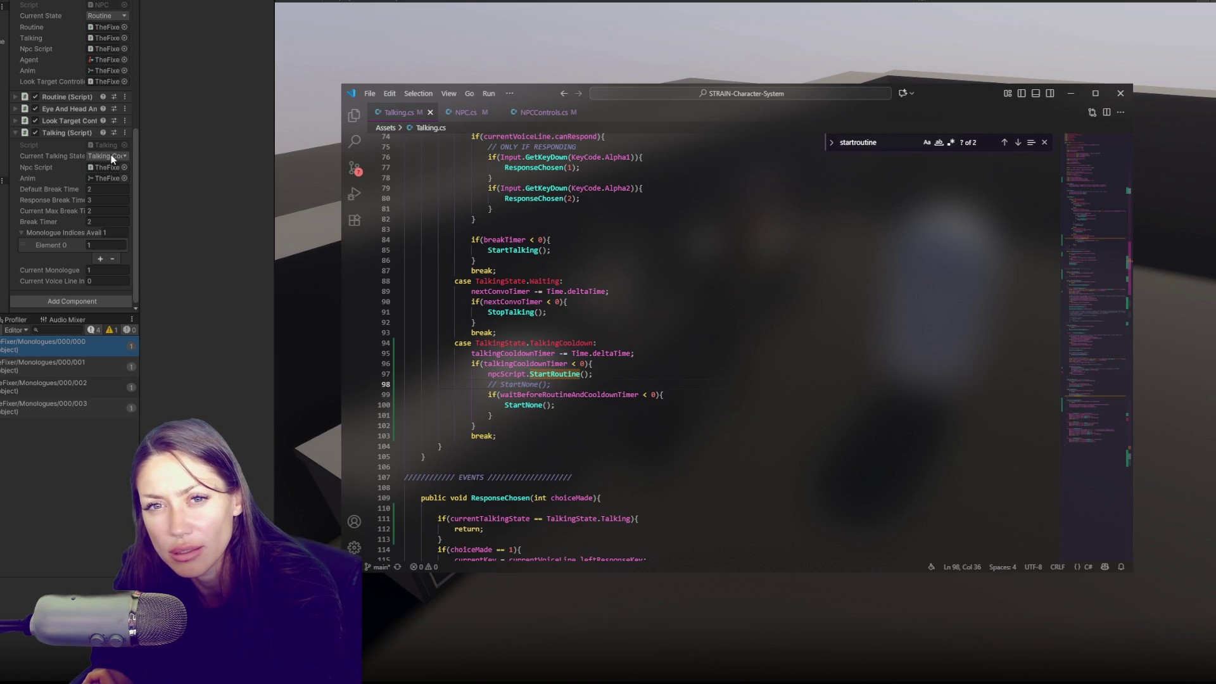
pyautogui.click(377, 69)
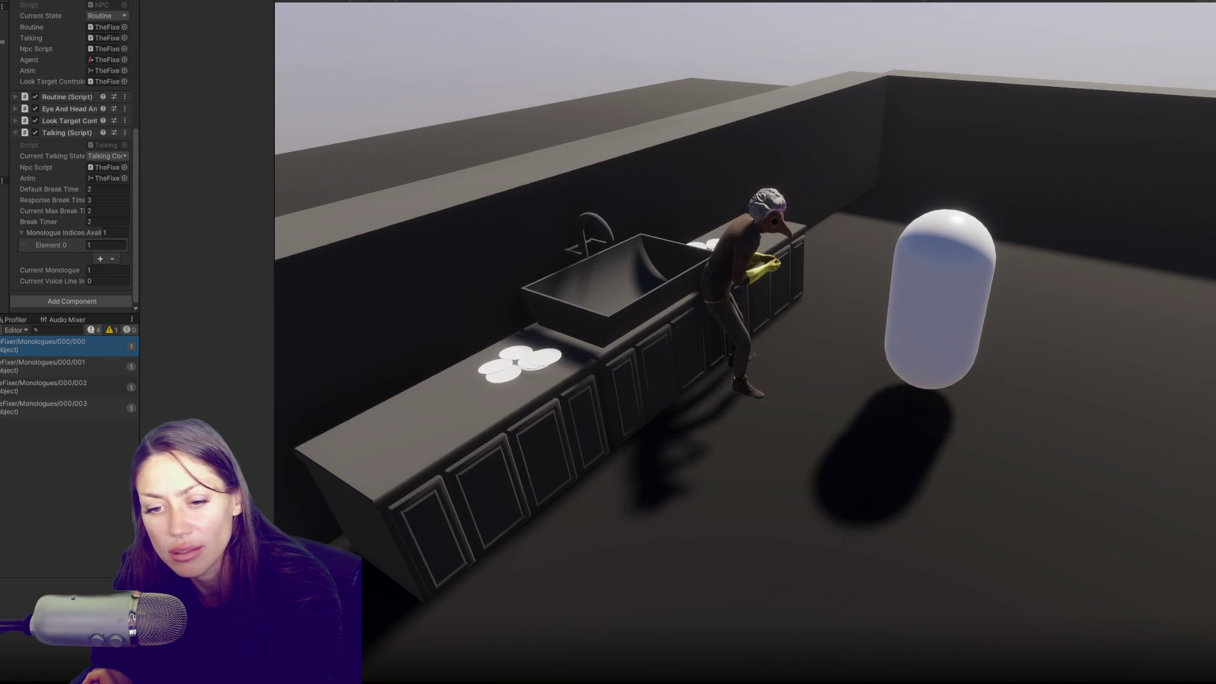
# Copy waitBeforeRoutineAndCooldownTimer on line 99 and place the caret after the StartRoutine line.
pyautogui.hotkey('alt', 'Tab')
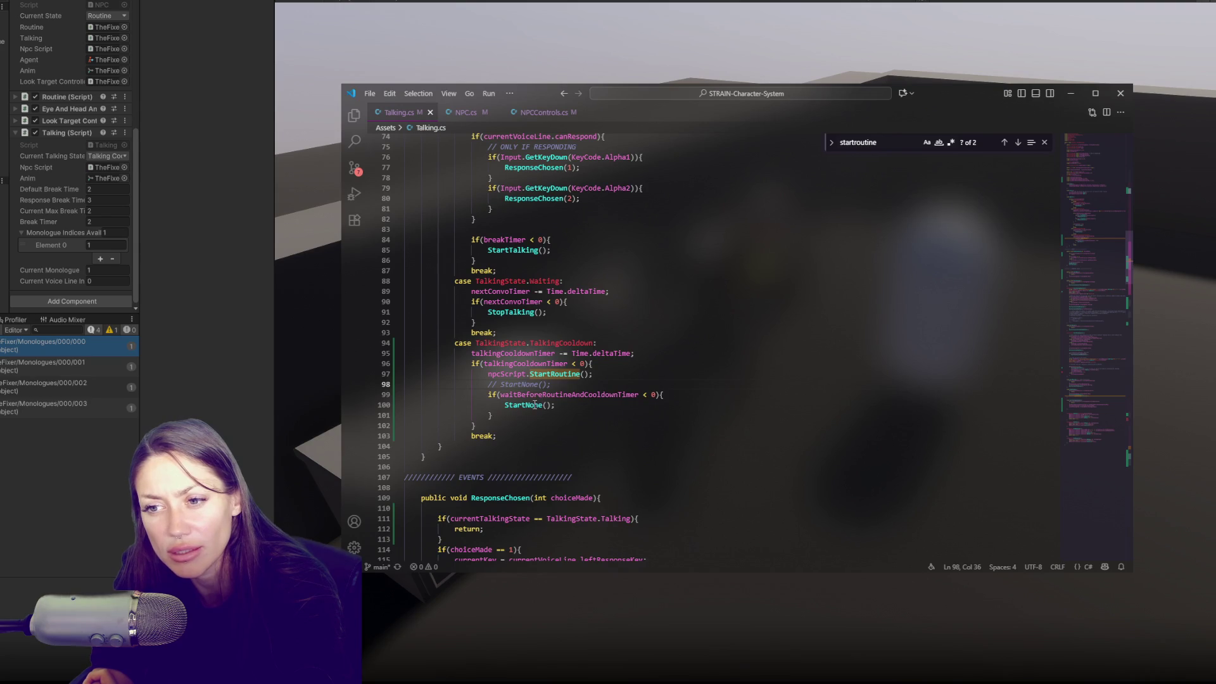
pyautogui.scroll(-8, 595, 374)
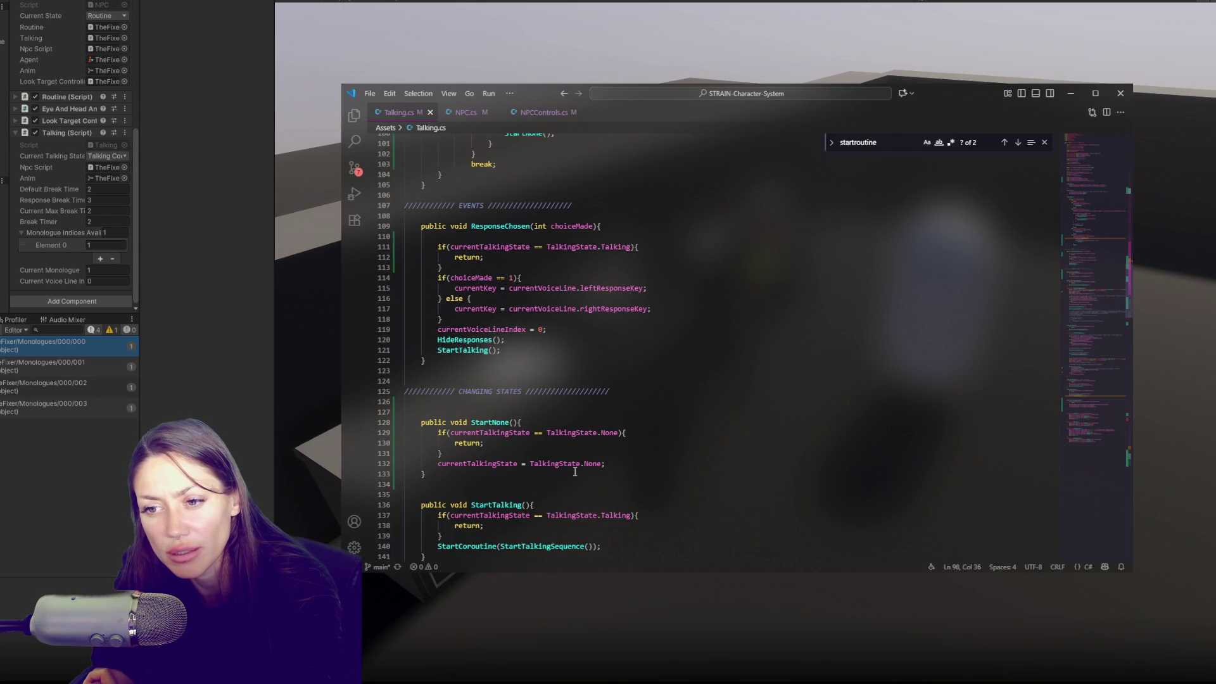
pyautogui.scroll(8, 596, 458)
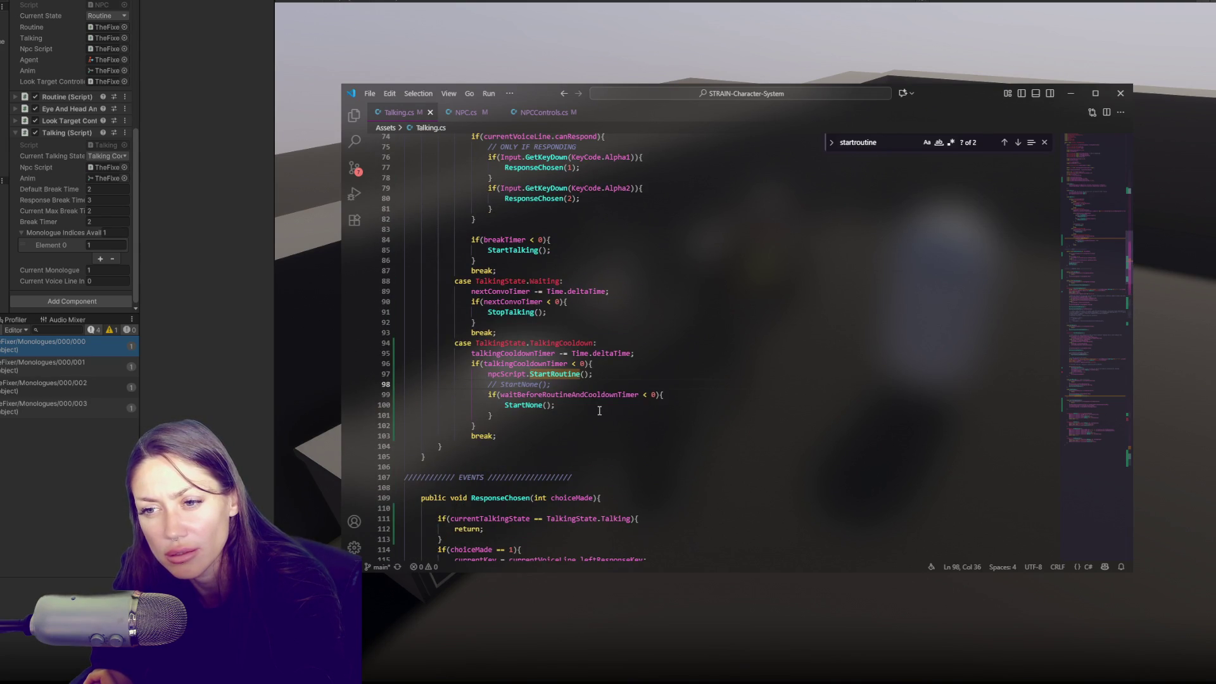
pyautogui.doubleClick(599, 394)
pyautogui.hotkey('ctrl', 'c')
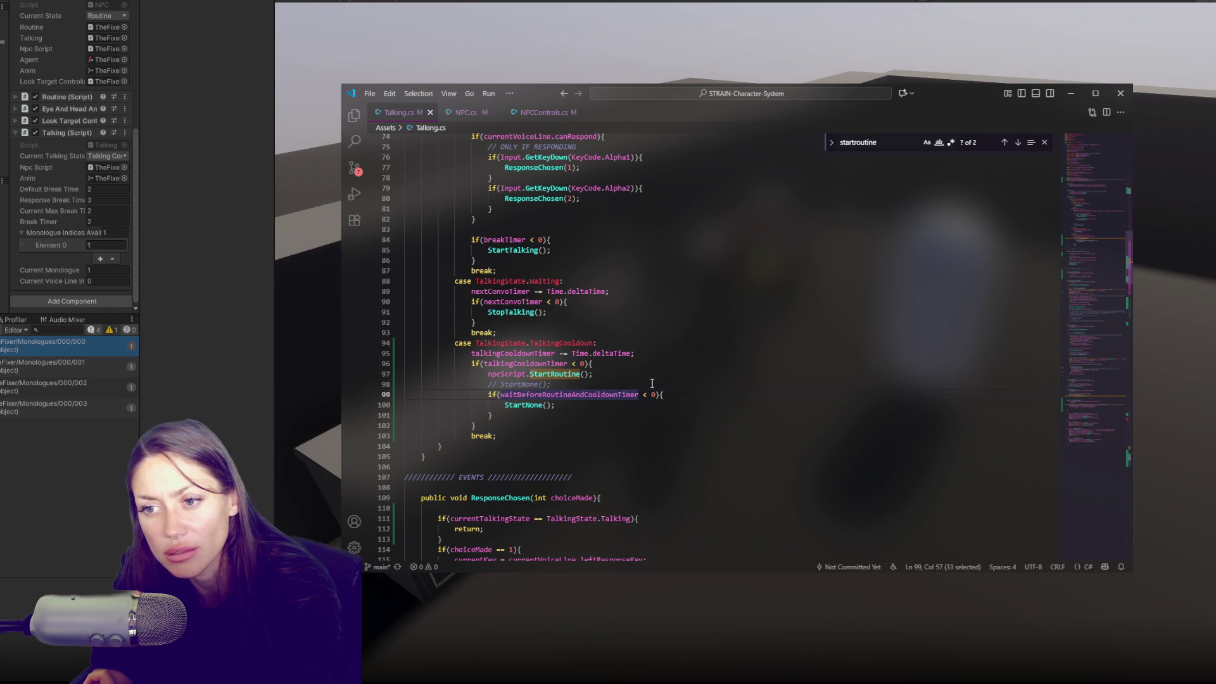
pyautogui.click(621, 373)
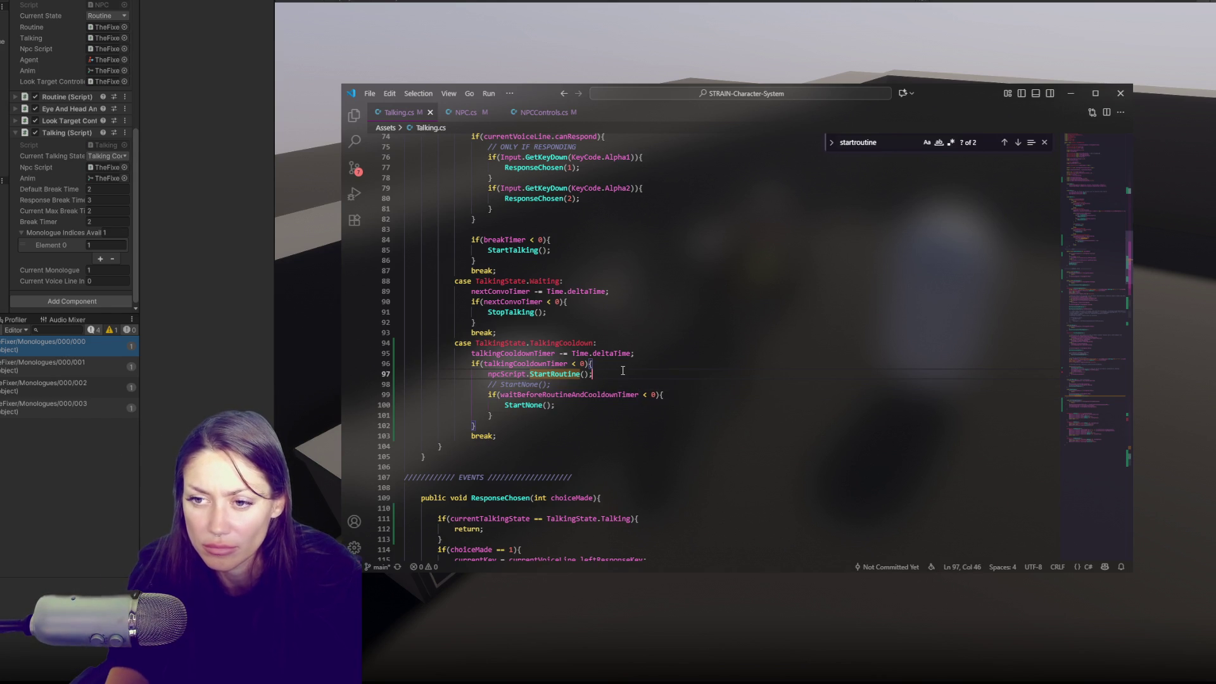
# Add 'waitBeforeRoutineAndCooldownTimer -= Time.deltaTime;' on a new line and save.
pyautogui.click(601, 384)
pyautogui.press('Return')
pyautogui.hotkey('ctrl', 'v')
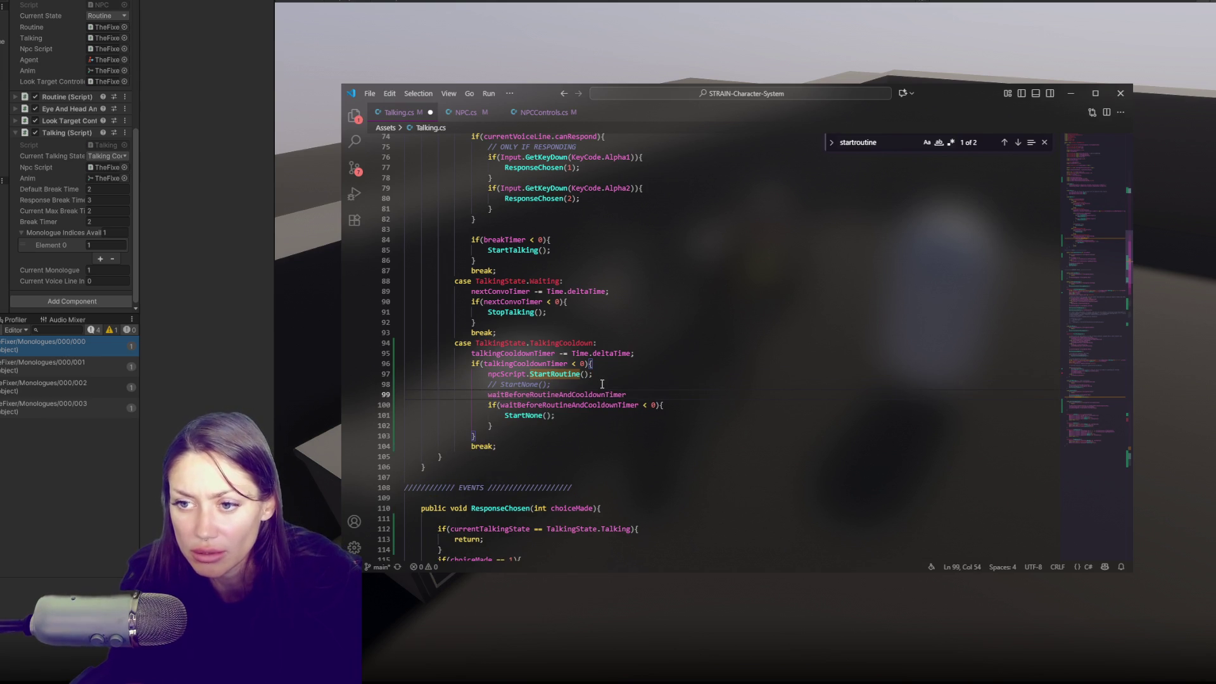
pyautogui.write(' -= Time.deltaTi')
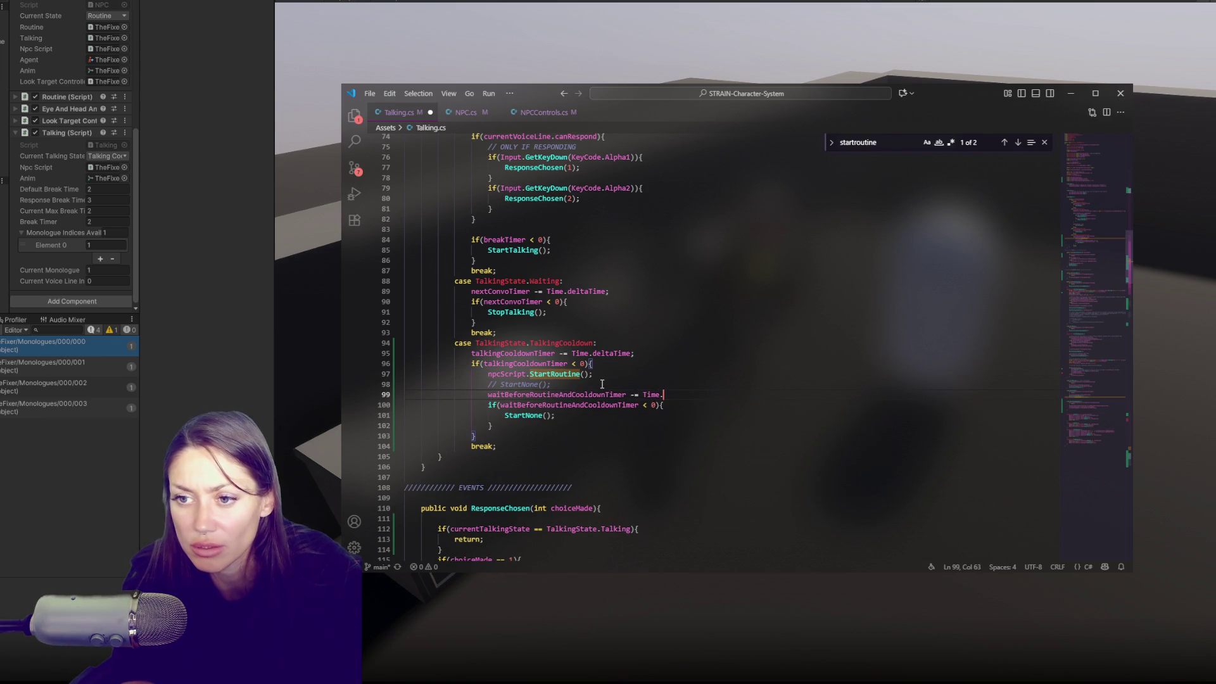
pyautogui.press('Tab')
pyautogui.write(';')
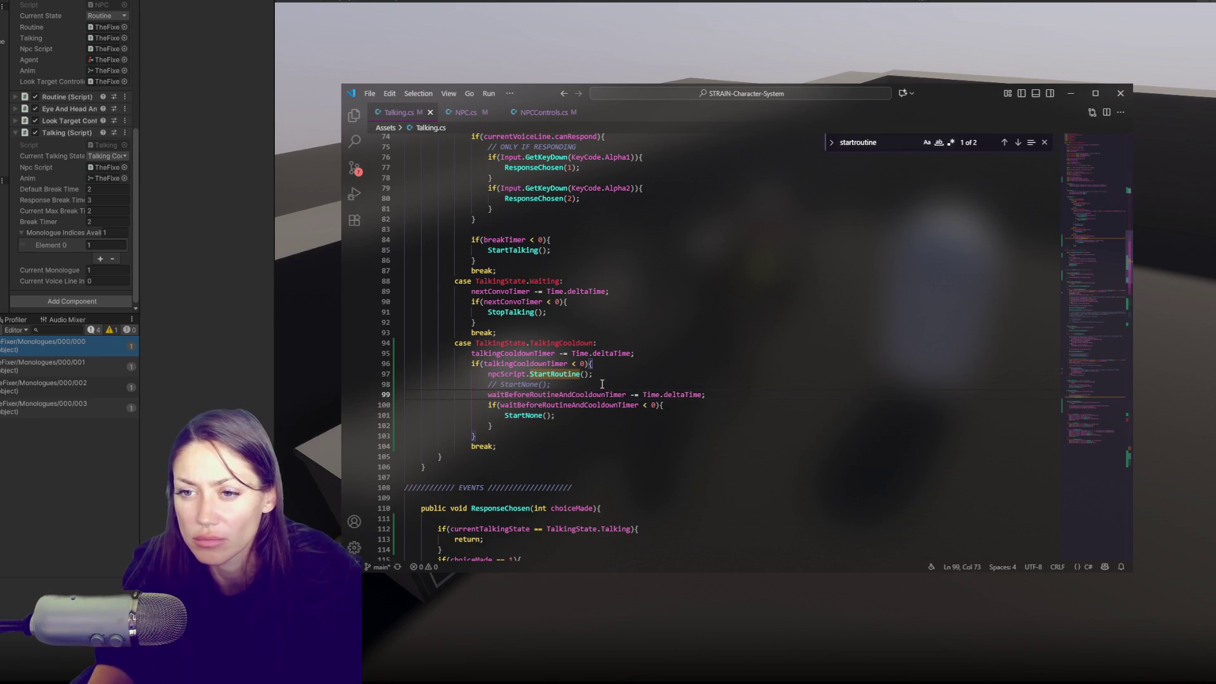
pyautogui.hotkey('ctrl', 's')
# Move the wait-timer countdown under the case label and the talkingCooldownTimer countdown down to line 99.
pyautogui.doubleClick(581, 395)
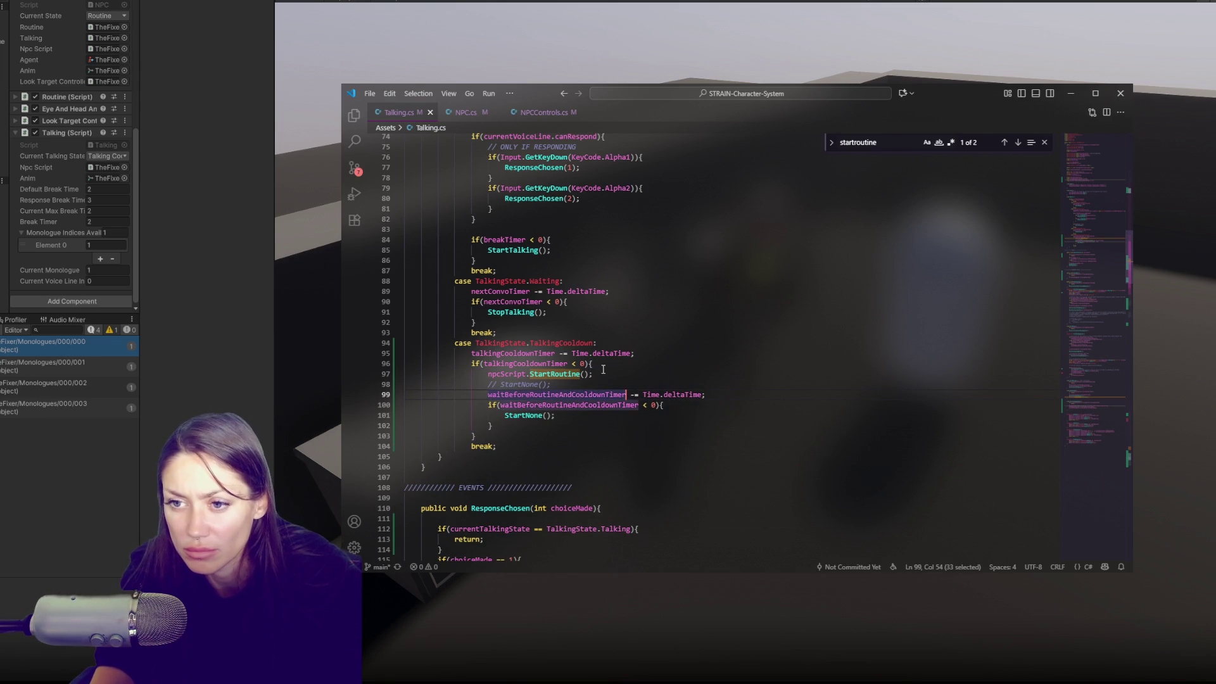
pyautogui.hotkey('alt', 'Up')
pyautogui.hotkey('alt', 'Up')
pyautogui.hotkey('alt', 'Up')
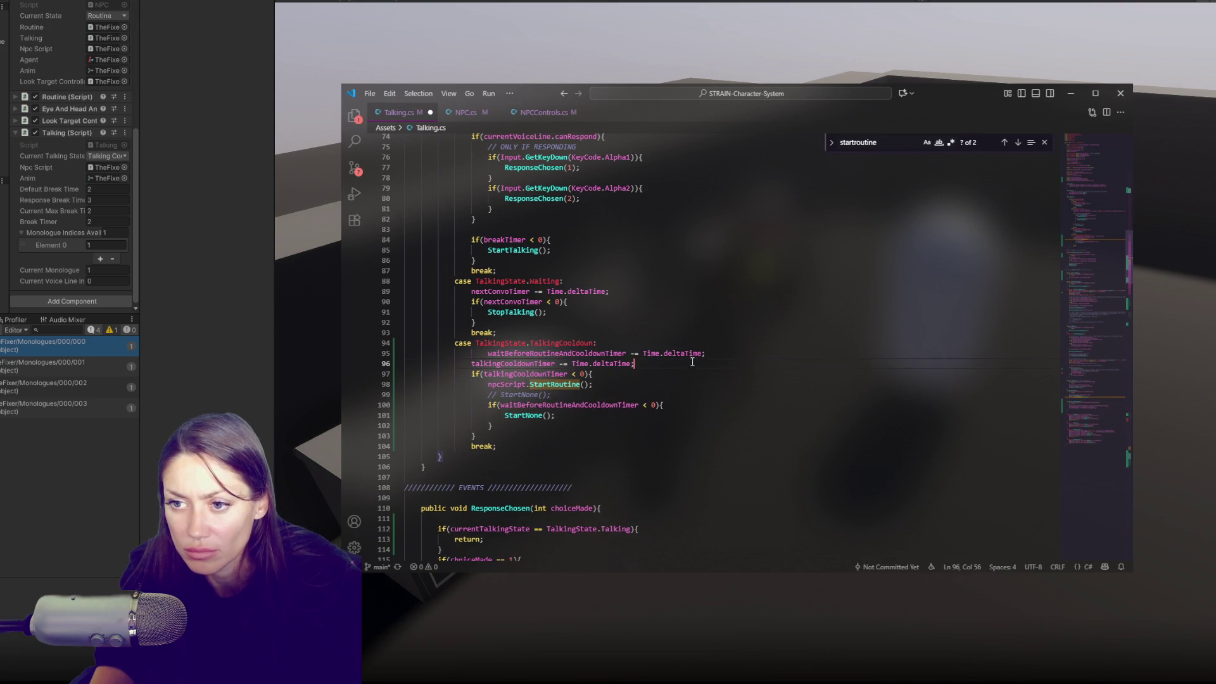
pyautogui.hotkey('alt', 'Down')
pyautogui.hotkey('alt', 'Down')
pyautogui.hotkey('alt', 'Down')
# Swap the timer names between the line 96 and line 100 if conditions, then save.
pyautogui.doubleClick(539, 364)
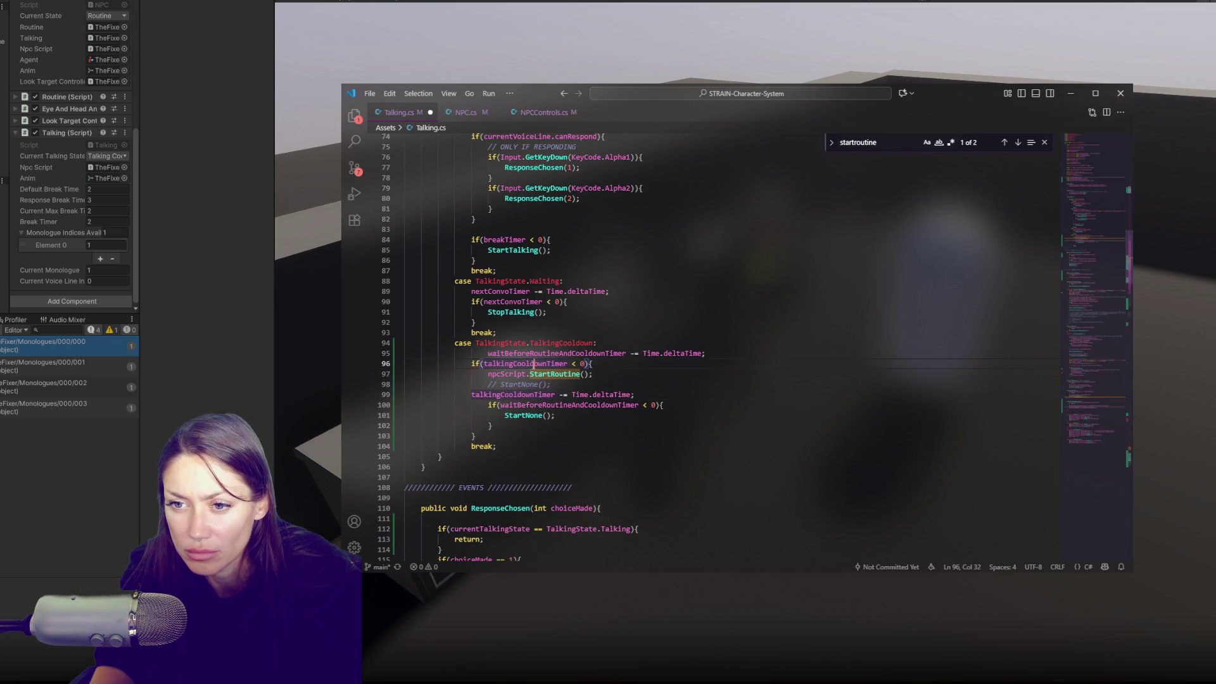
pyautogui.hotkey('ctrl', 'c')
pyautogui.click(644, 405)
pyautogui.hotkey('ctrl', 'v')
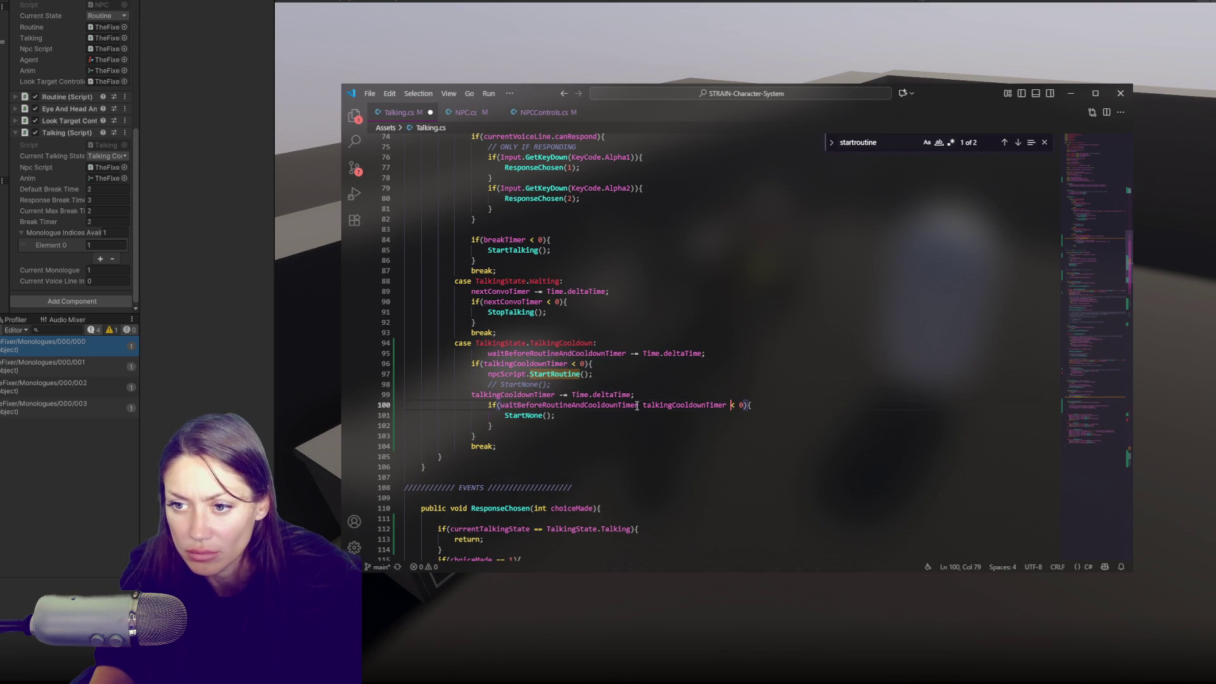
pyautogui.moveTo(638, 405); pyautogui.dragTo(501, 405)
pyautogui.hotkey('ctrl', 'x')
pyautogui.moveTo(625, 363); pyautogui.dragTo(484, 363)
pyautogui.hotkey('ctrl', 'v')
pyautogui.press('Down')
pyautogui.hotkey('ctrl', 's')
# Check the reordered countdown lines and line 100 condition, then return to Unity.
pyautogui.press('Down')
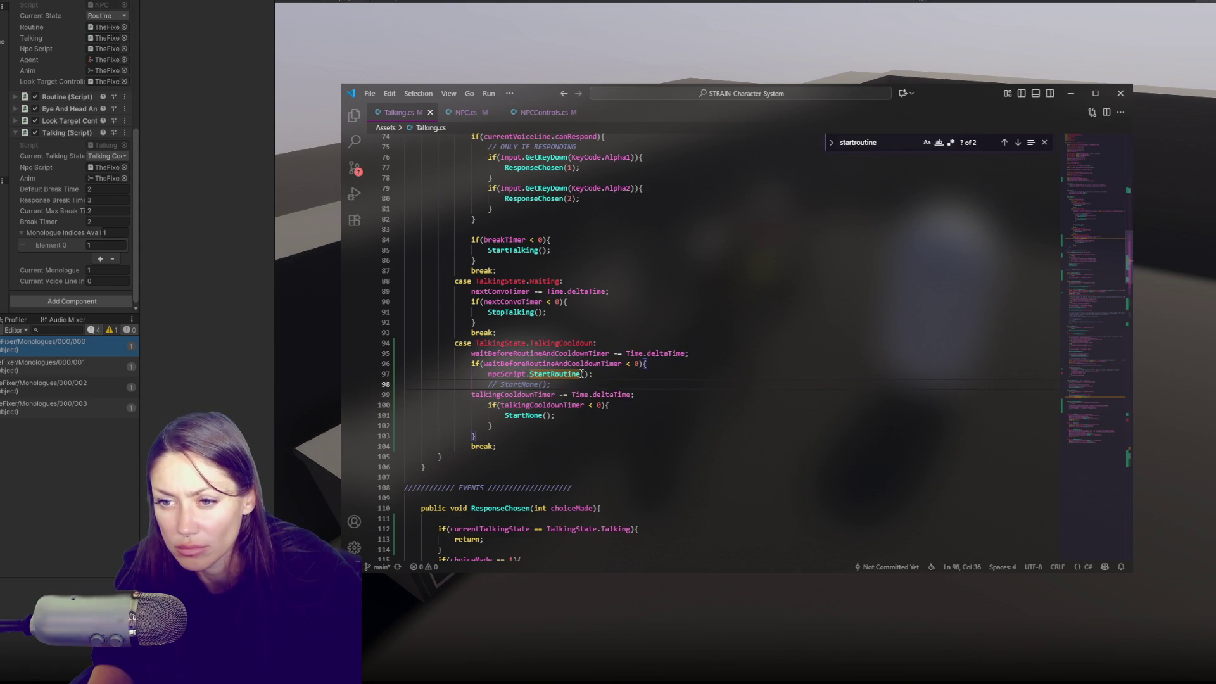
pyautogui.click(656, 395)
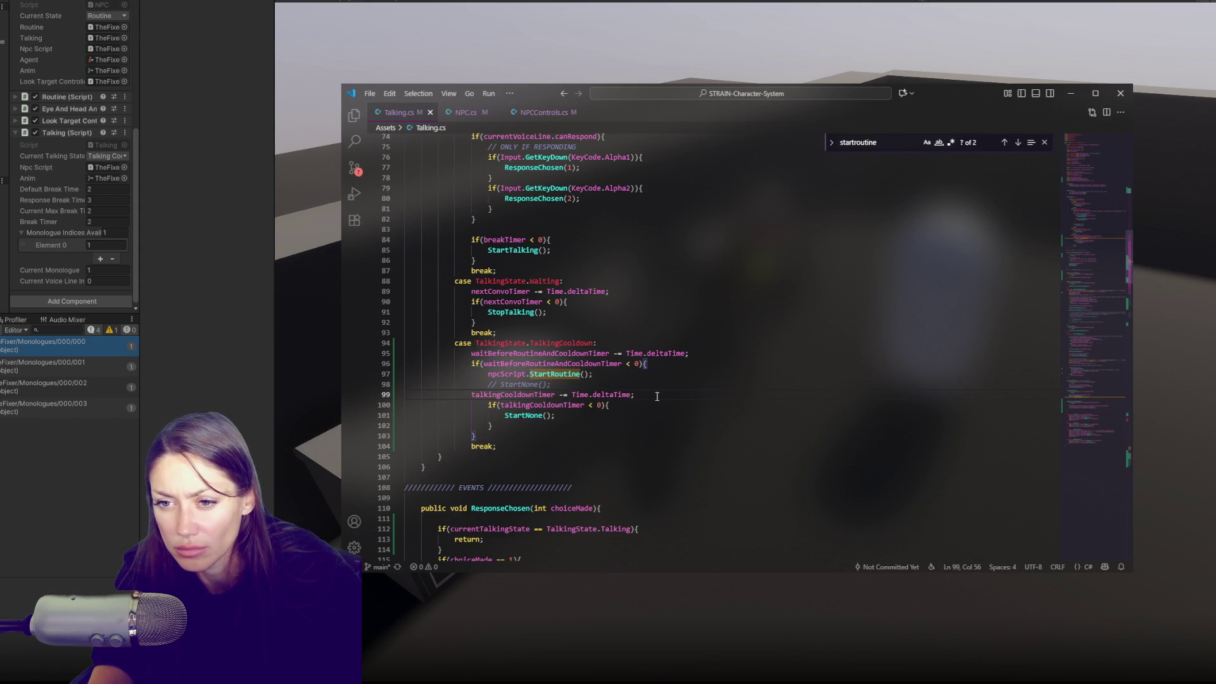
pyautogui.click(488, 405)
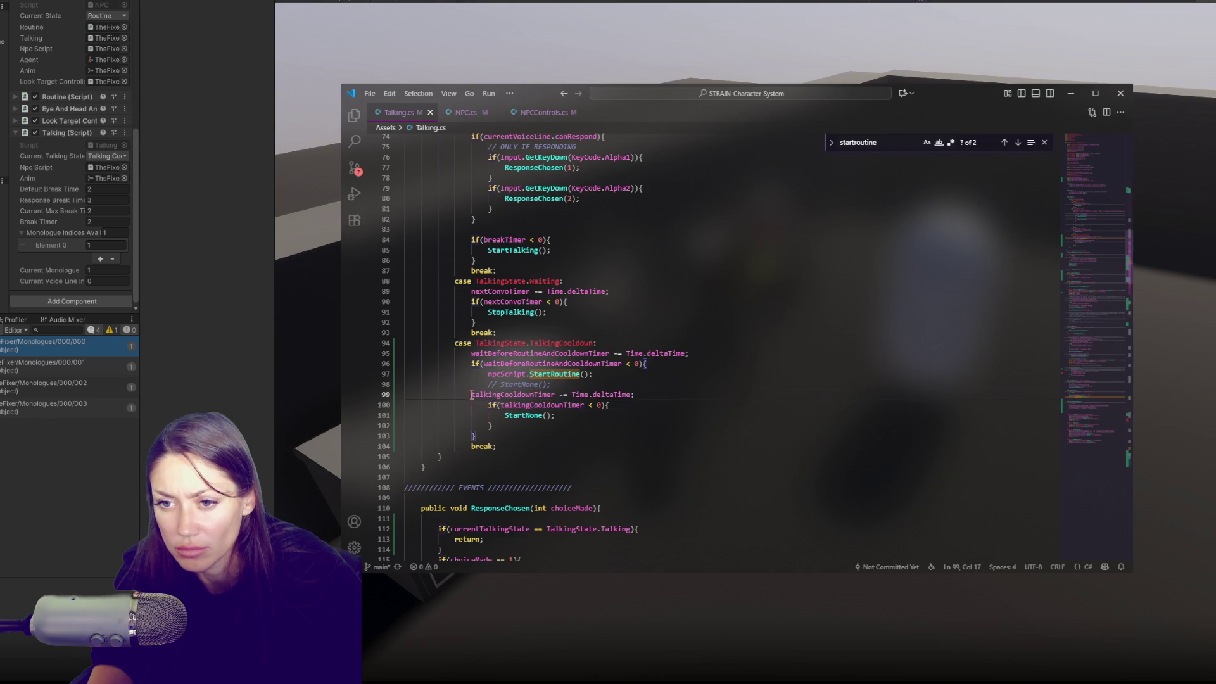
pyautogui.click(195, 324)
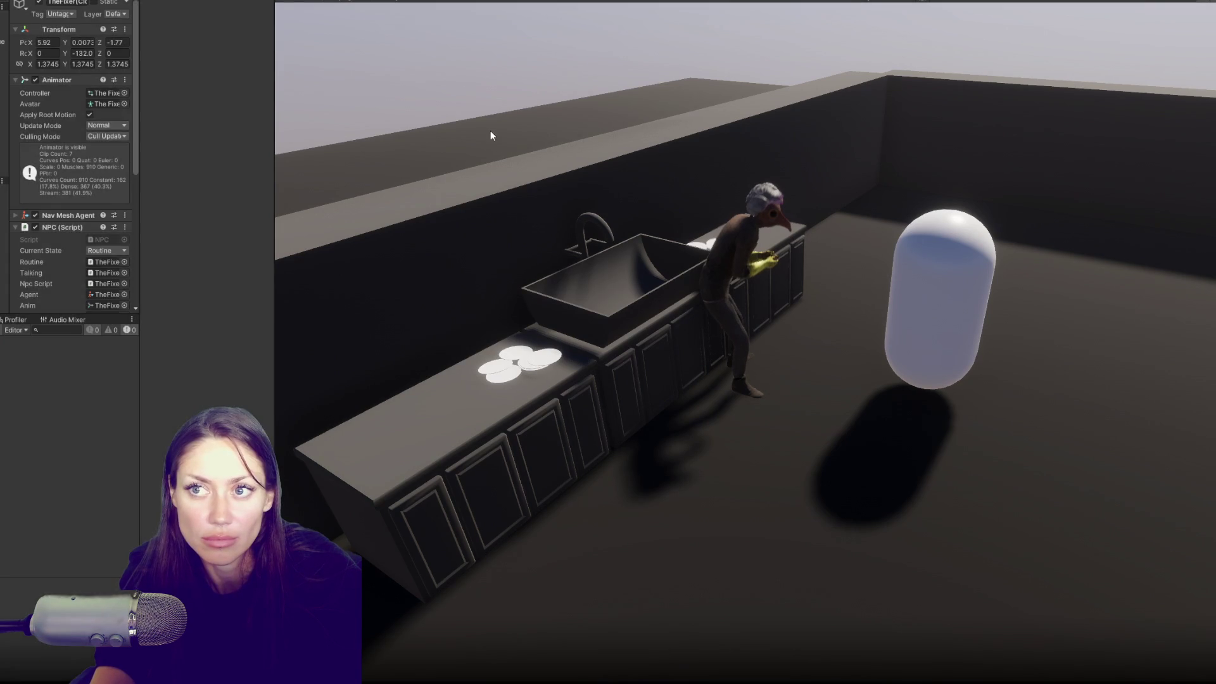
# Playtest with the Player's Transform Z dragged toward the NPC, then stop play mode.
pyautogui.click(594, 17)
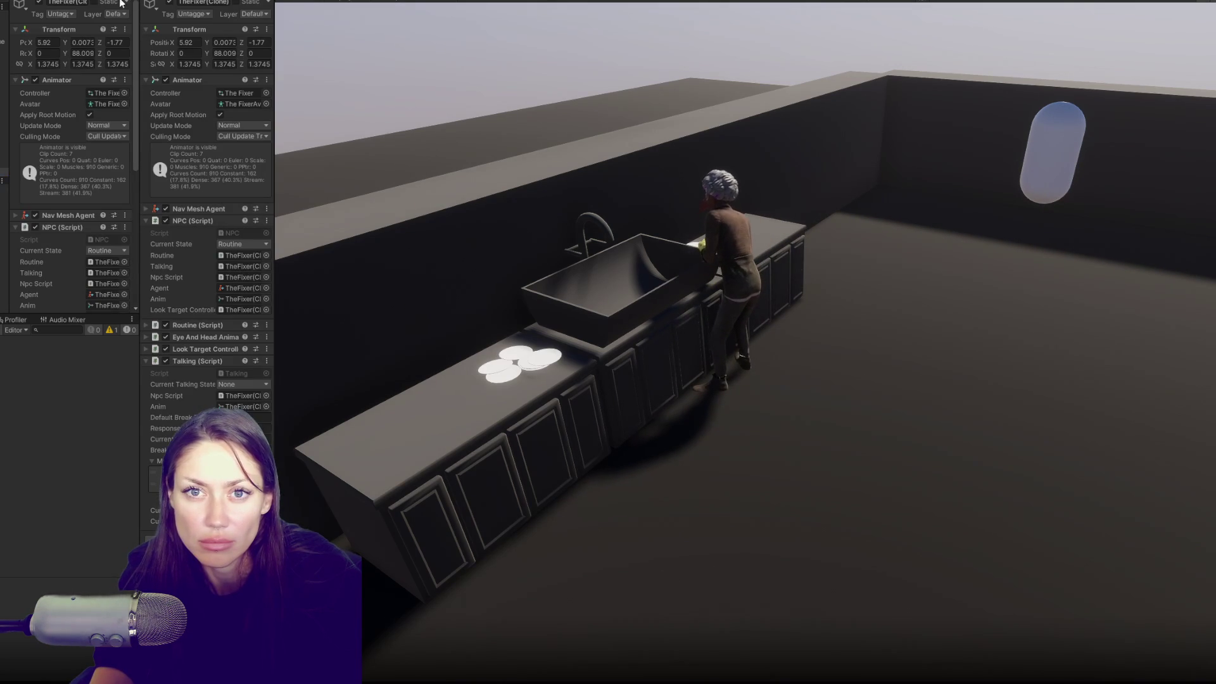
pyautogui.click(241, 41)
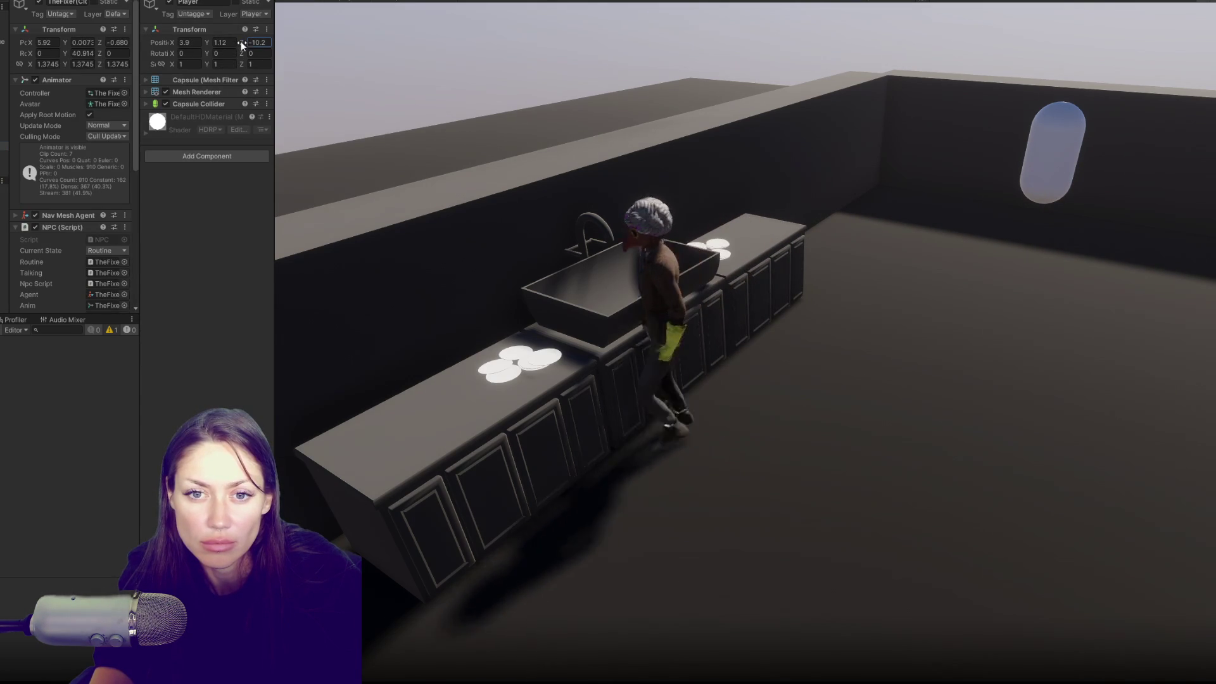
pyautogui.scroll(-5, 97, 148)
pyautogui.moveTo(241, 43)
pyautogui.mouseDown()
pyautogui.moveTo(333, 47)
pyautogui.moveTo(312, 55)
pyautogui.mouseUp()
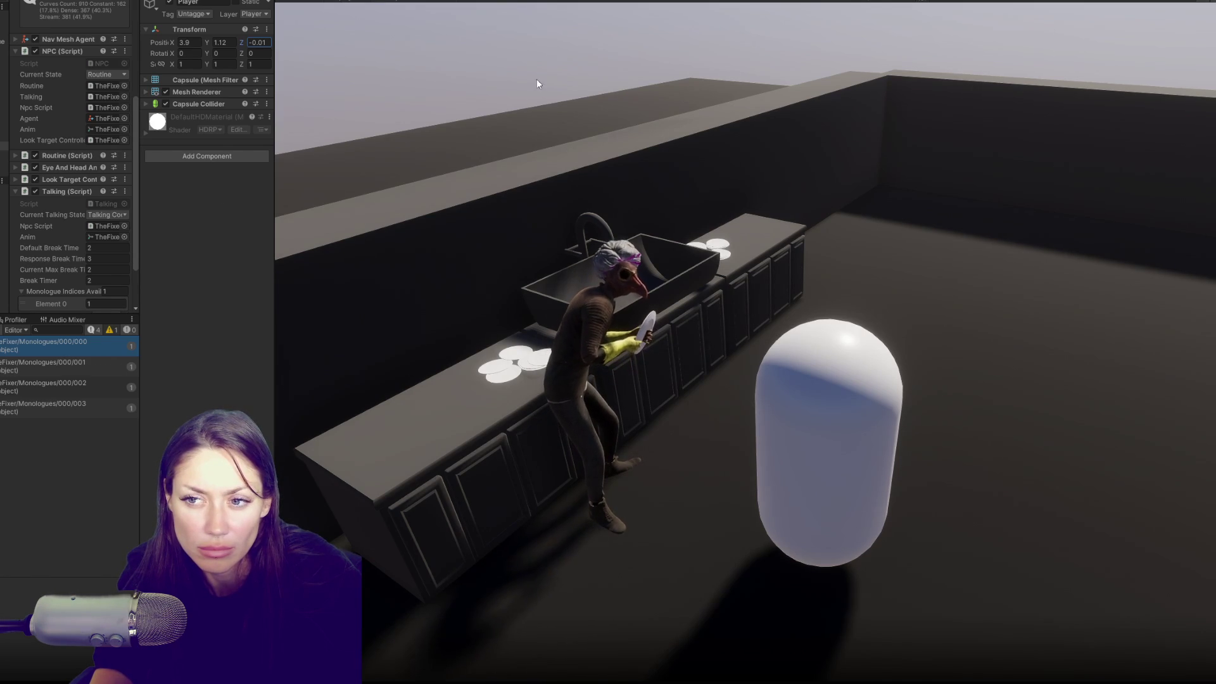
pyautogui.hotkey('ctrl', 'p')
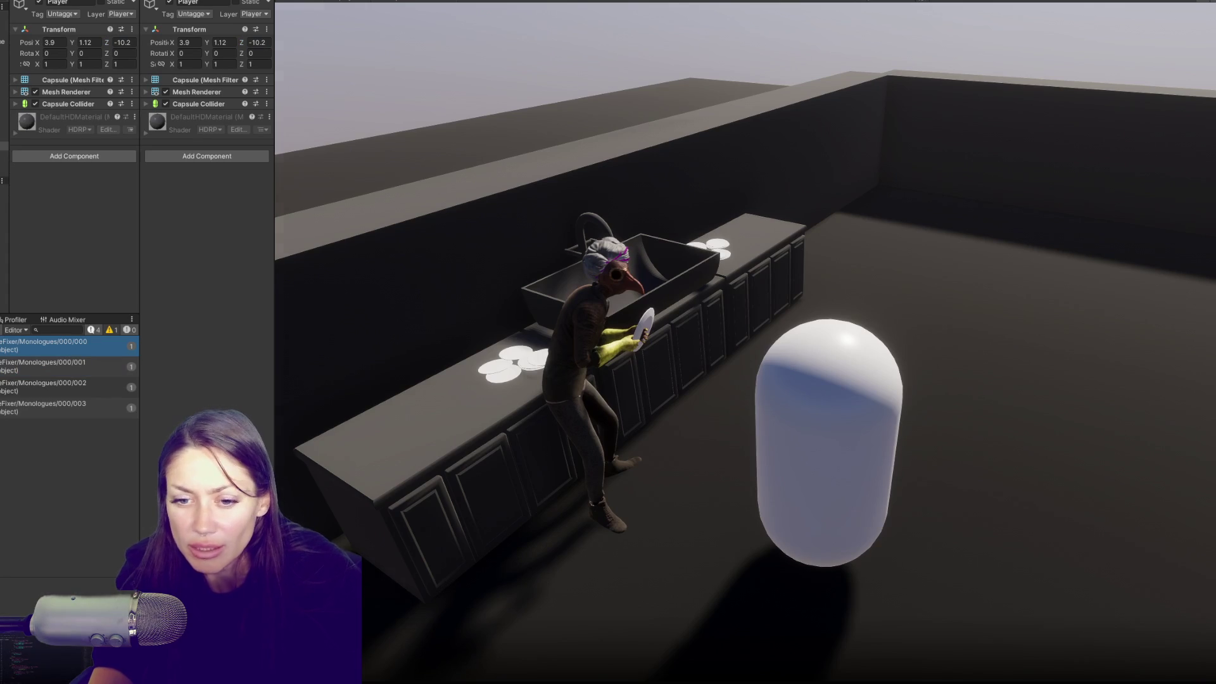
# Comment out the talkingCooldownTimer block on lines 99–102, uncomment StartNone, and save.
pyautogui.hotkey('alt', 'Tab')
pyautogui.moveTo(488, 394)
pyautogui.mouseDown()
pyautogui.moveTo(550, 415)
pyautogui.moveTo(511, 421)
pyautogui.mouseUp()
pyautogui.hotkey('ctrl', '/')
pyautogui.click(570, 383)
pyautogui.hotkey('ctrl', '/')
pyautogui.click(609, 378)
pyautogui.hotkey('ctrl', 's')
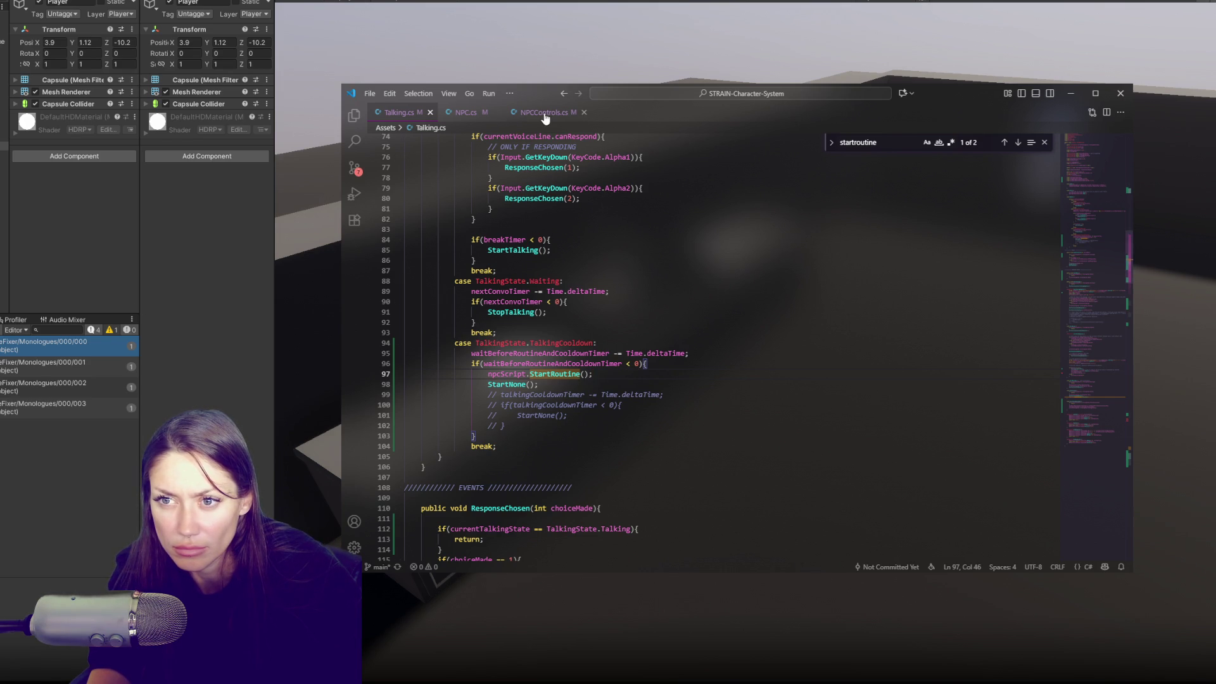
# Switch between NPC.cs, Unity and the editor windows so the scripts recompile.
pyautogui.click(462, 120)
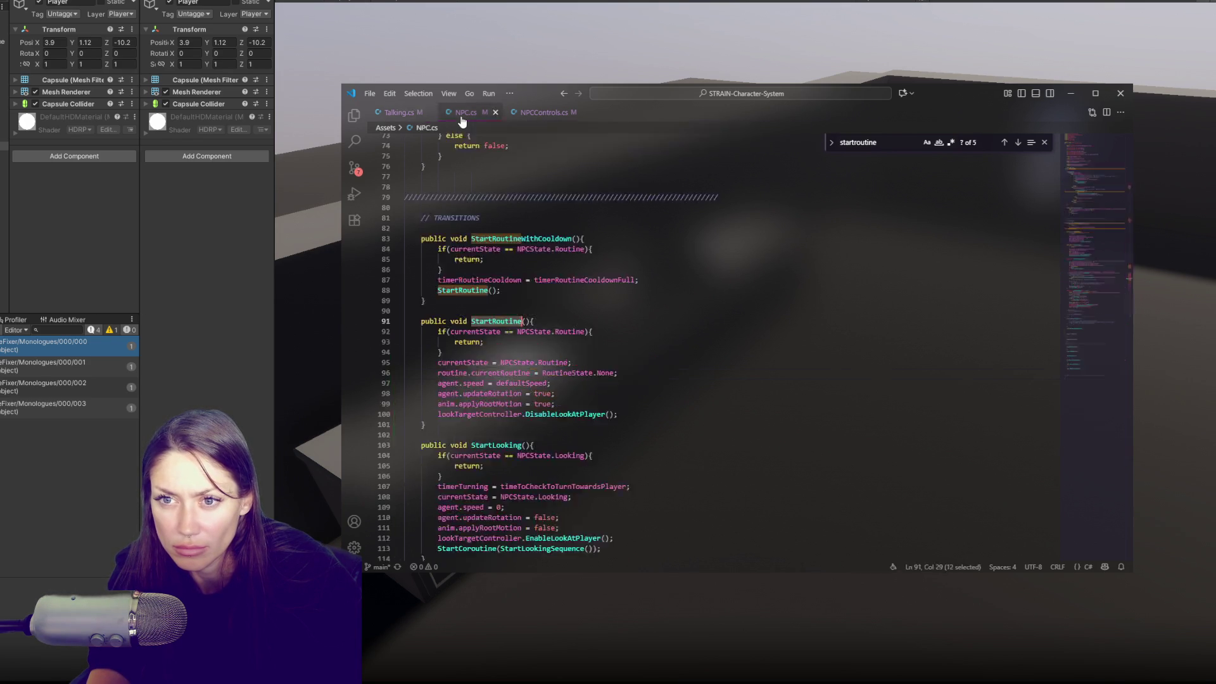
pyautogui.hotkey('alt', 'Tab')
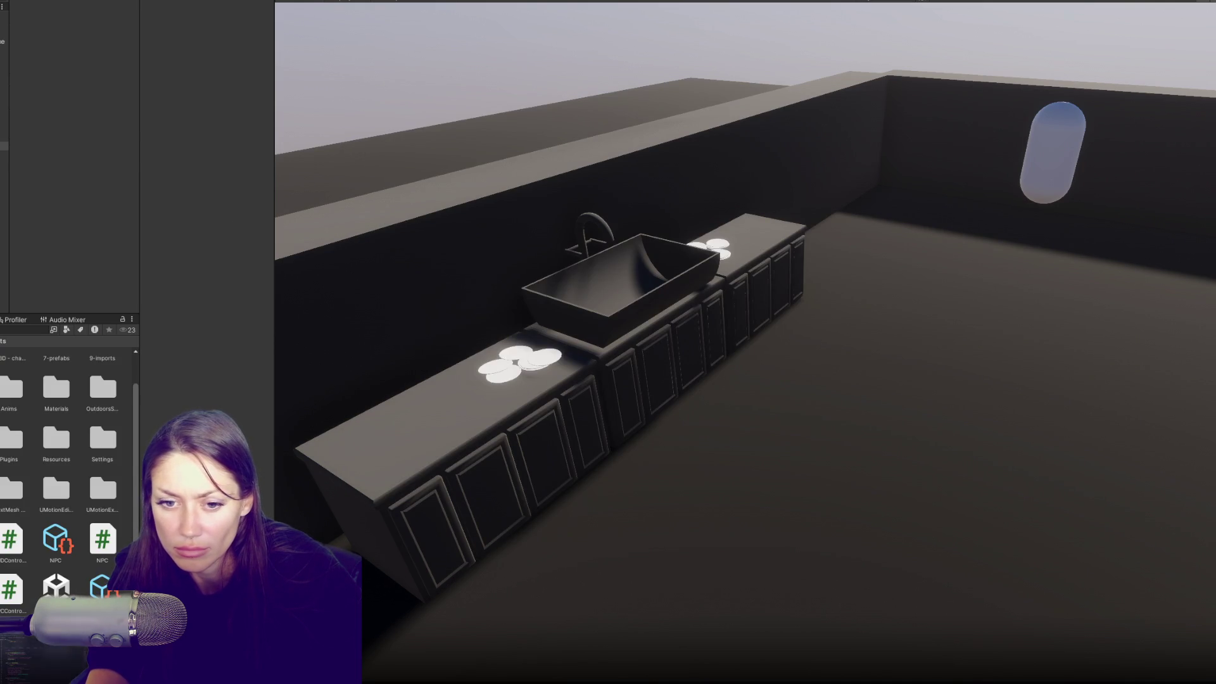
pyautogui.hotkey('alt', 'Tab')
pyautogui.hotkey('alt', 'Tab')
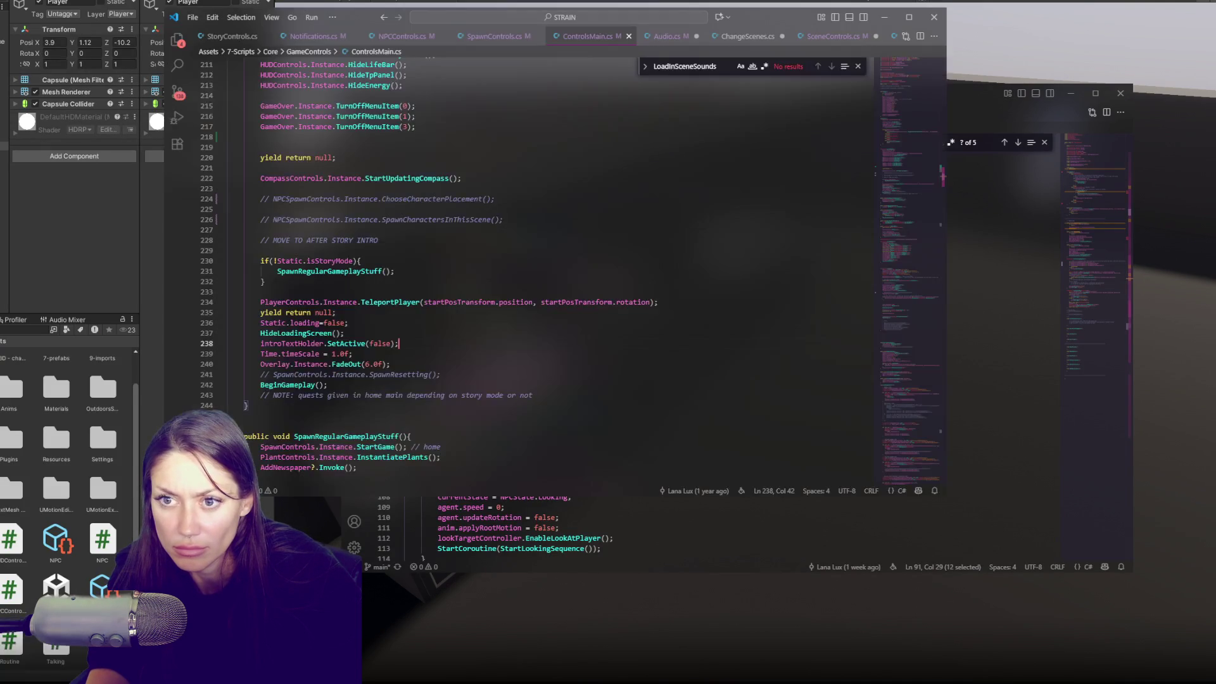
pyautogui.hotkey('alt', 'Tab')
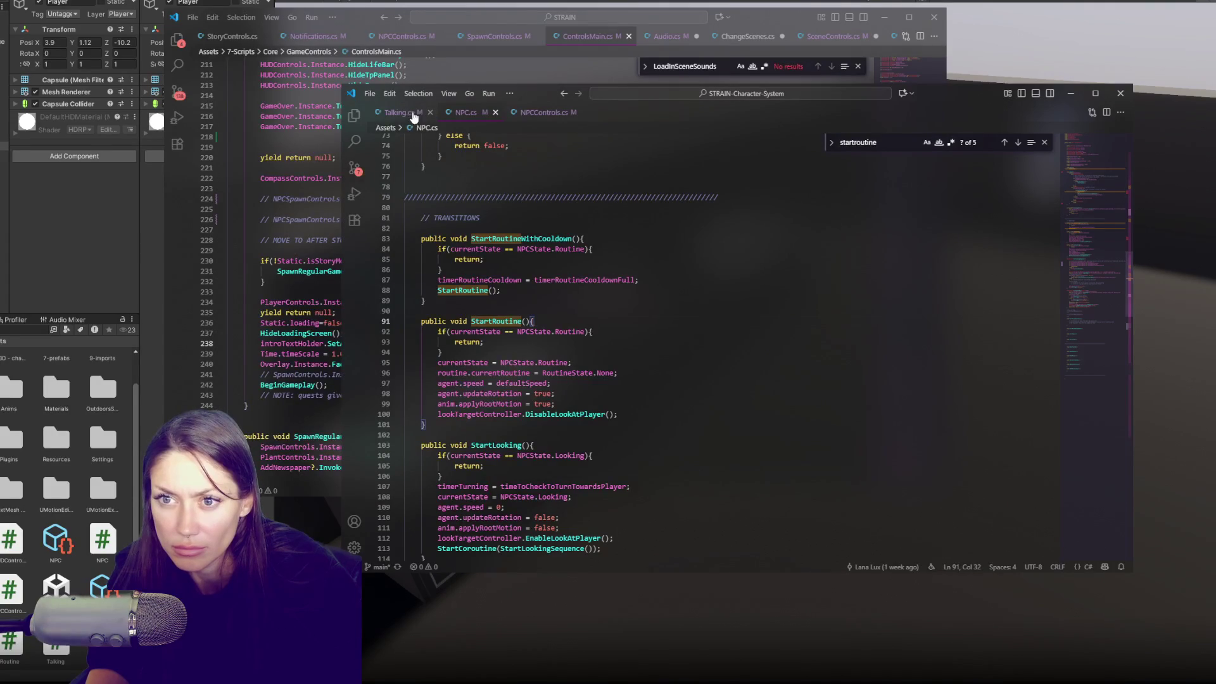
# Change StartRoutine to StartRoutineWithCooldown on line 97, save, and return to Unity.
pyautogui.click(399, 113)
pyautogui.click(580, 373)
pyautogui.write('With')
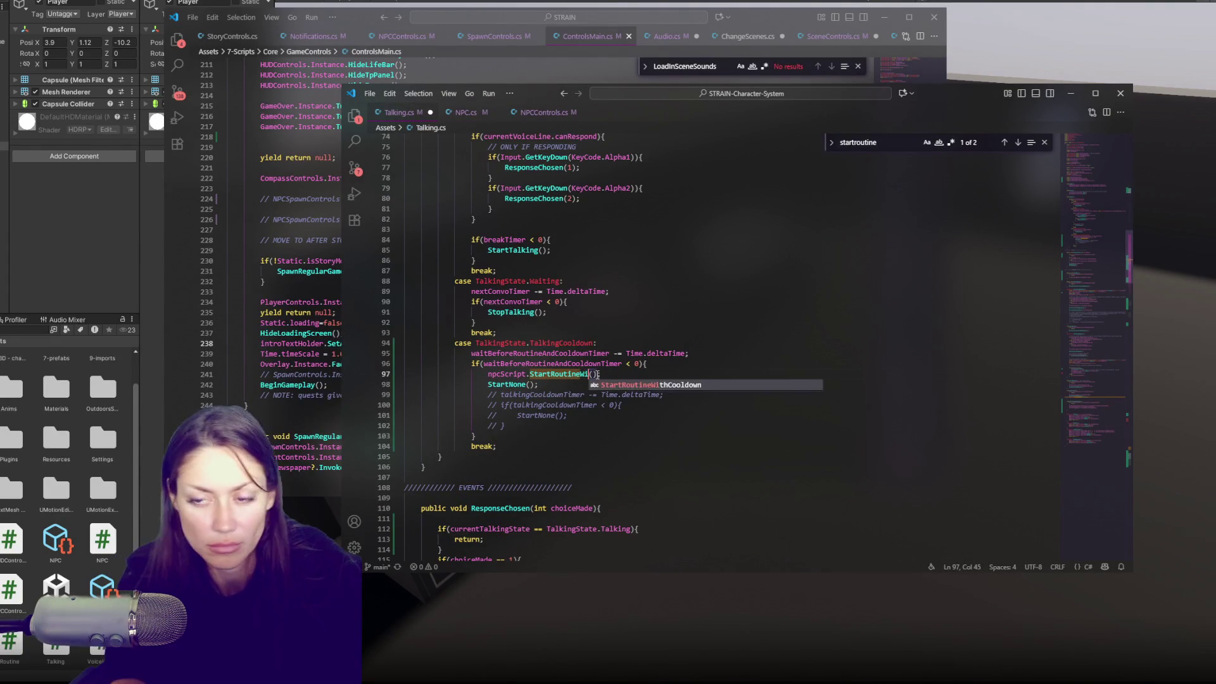
pyautogui.press('Tab')
pyautogui.hotkey('ctrl', 's')
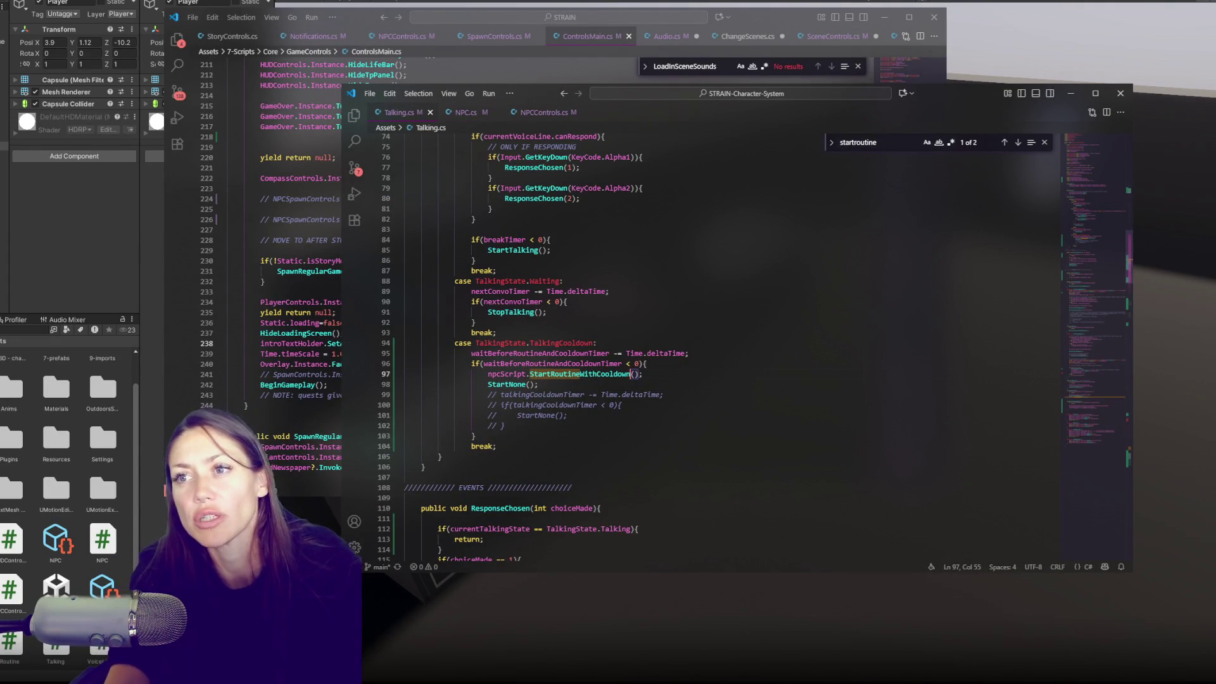
pyautogui.hotkey('alt', 'Tab')
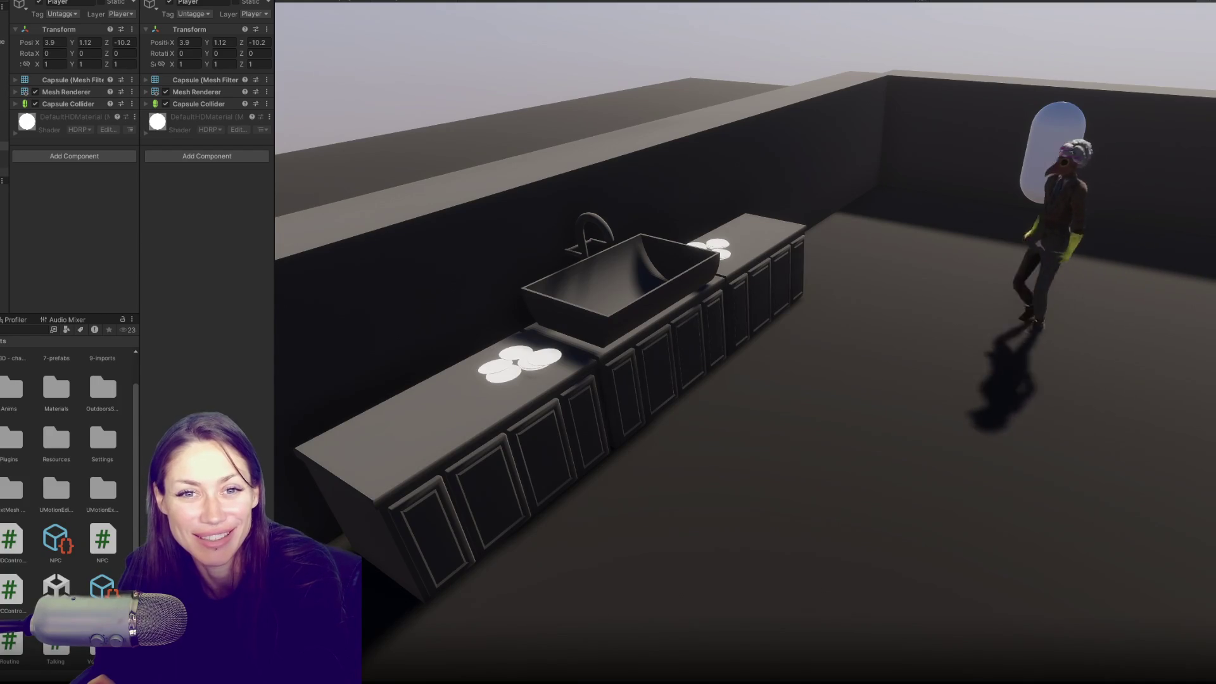
# Drag the Player's Position Z to -1.04 beside the NPC and watch the Talking fields during dialogue.
pyautogui.scroll(-5, 41, 129)
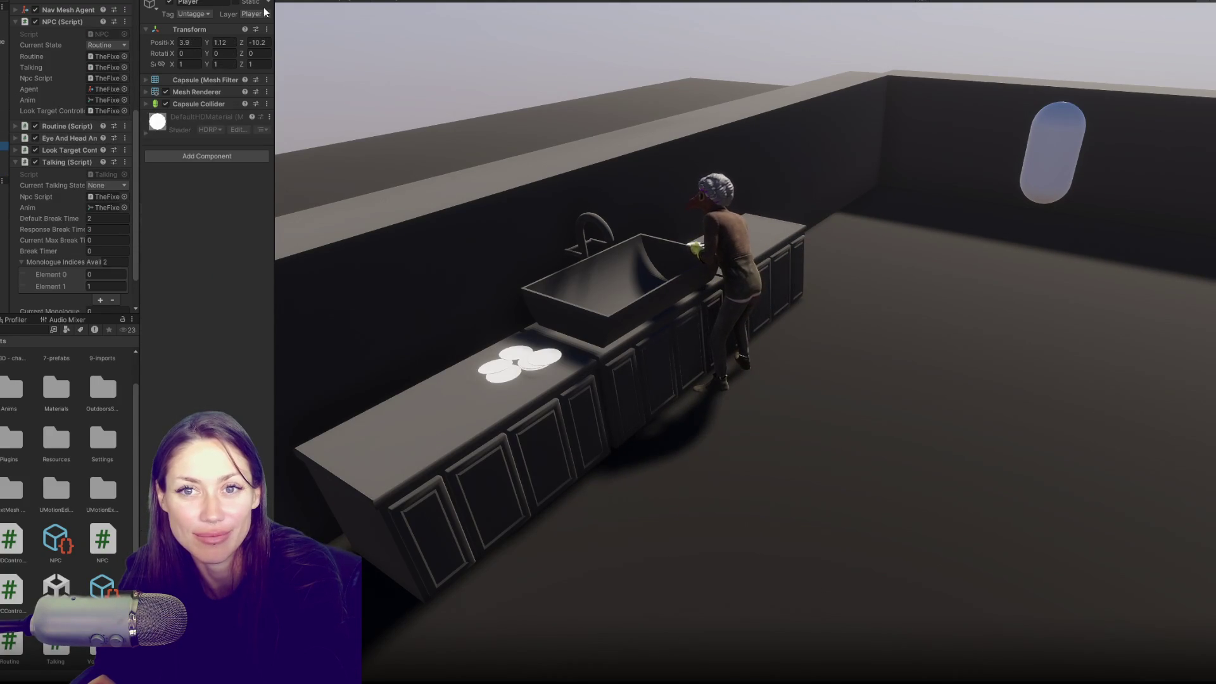
pyautogui.moveTo(243, 42); pyautogui.dragTo(174, 42)
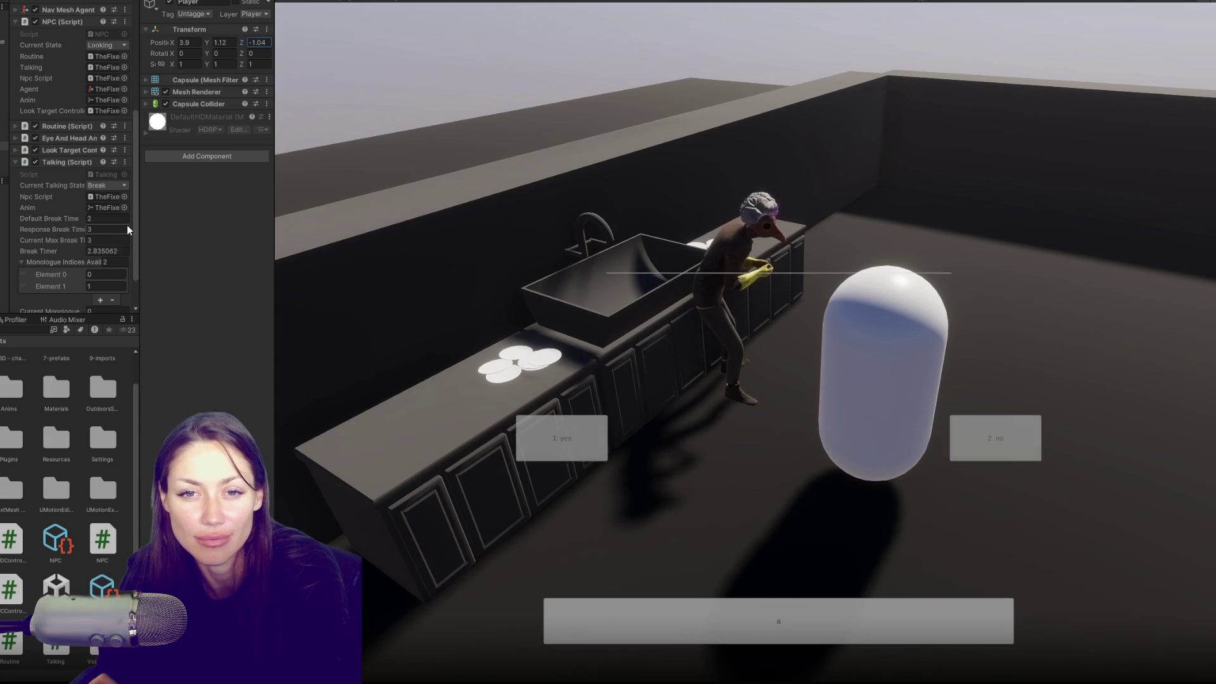
pyautogui.scroll(-3, 85, 219)
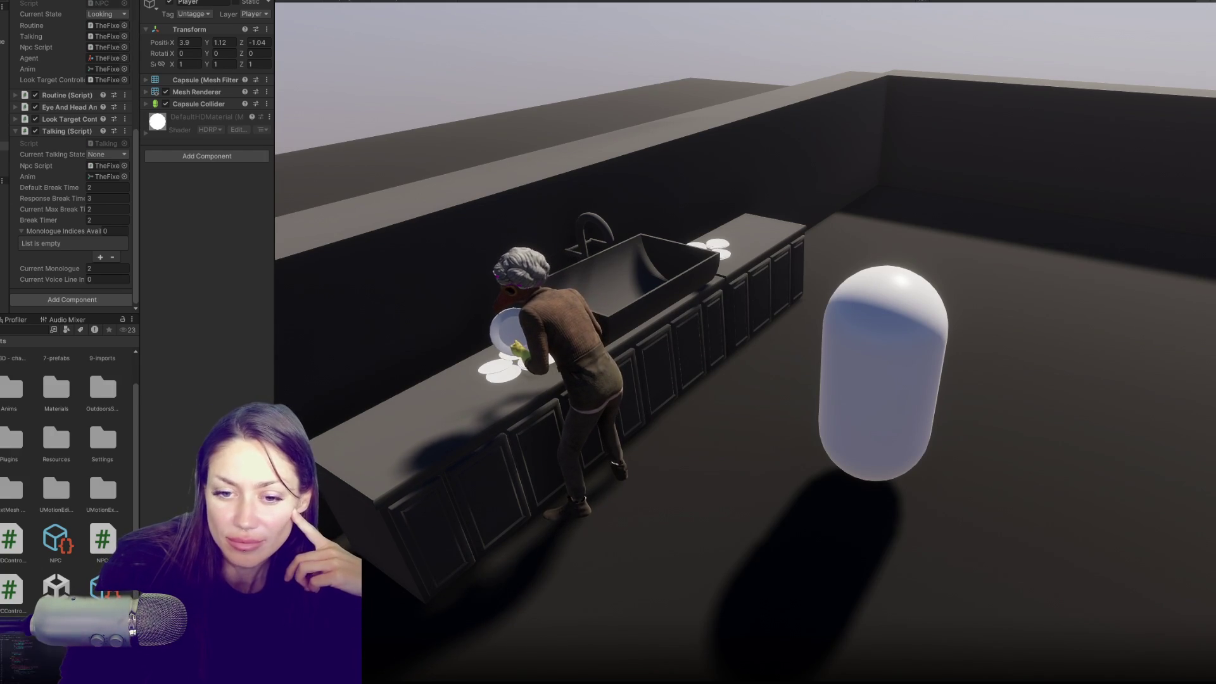
# Search NPC.cs for 'startlooking' and jump to the StartLooking method at line 103.
pyautogui.hotkey('alt', 'Tab')
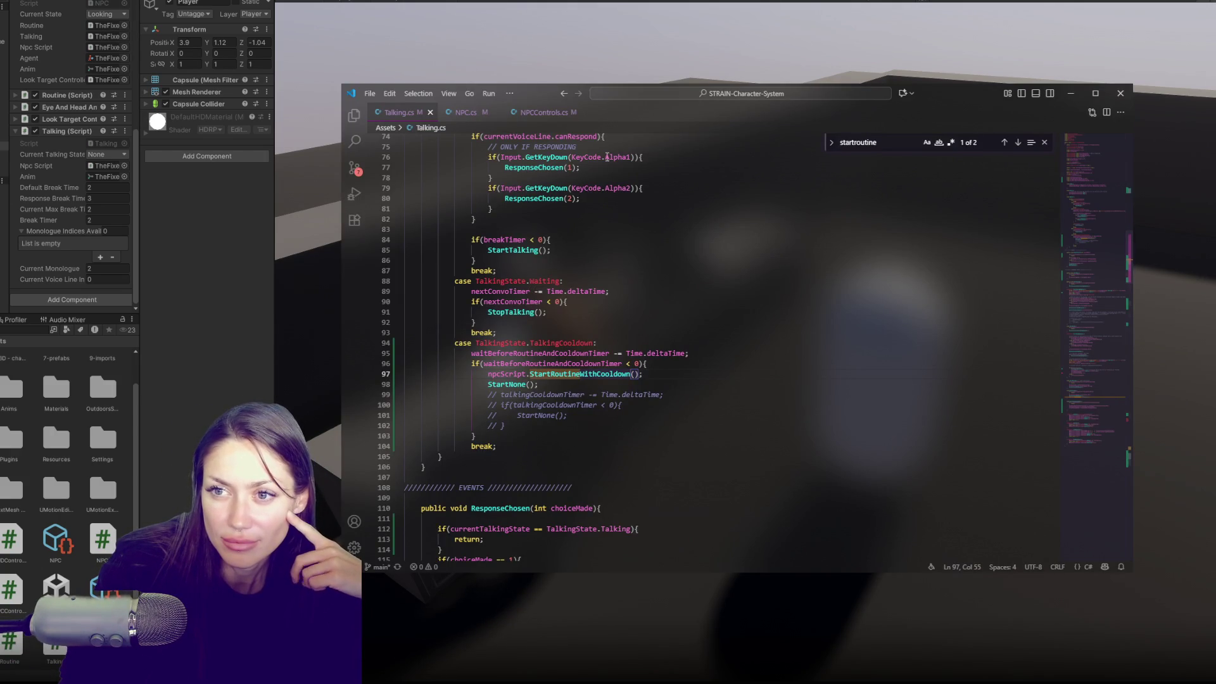
pyautogui.click(465, 116)
pyautogui.scroll(10, 574, 277)
pyautogui.hotkey('ctrl', 'f')
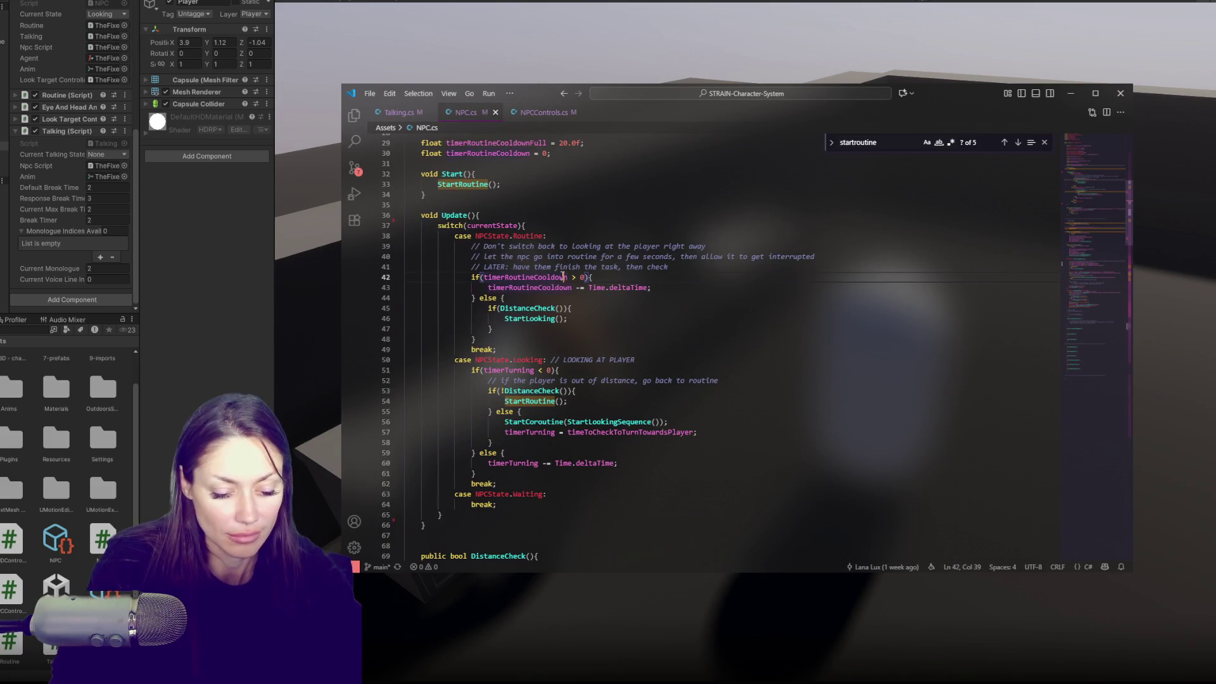
pyautogui.write('startlooking')
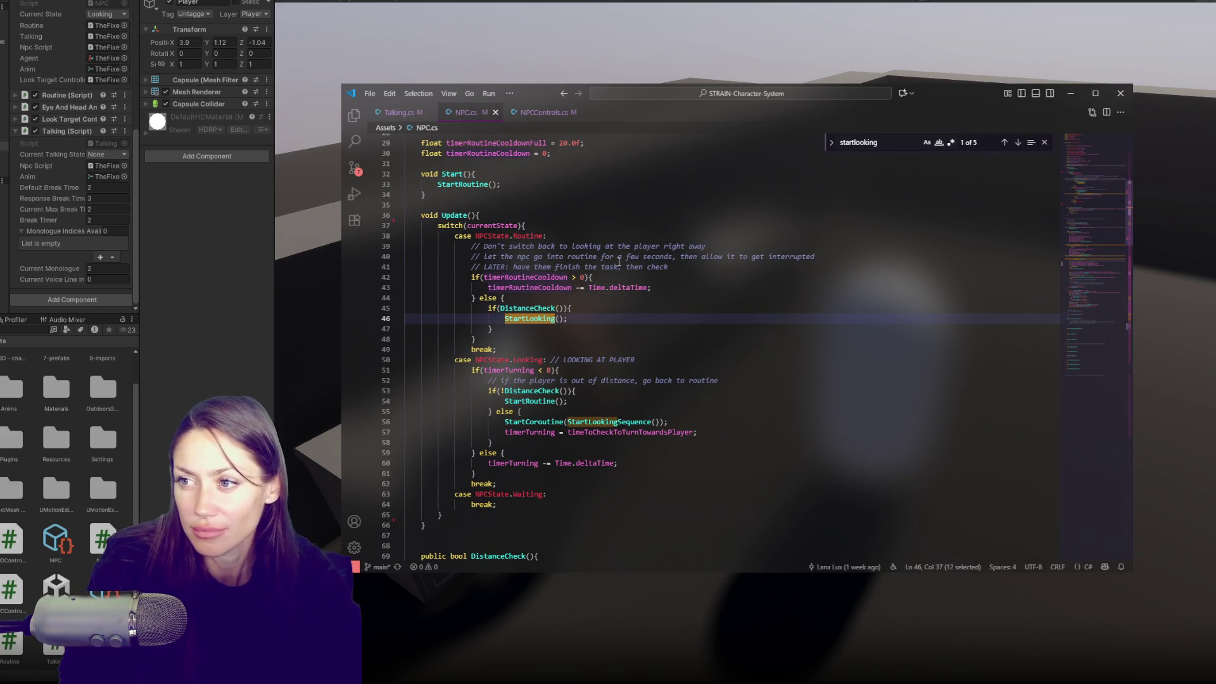
pyautogui.click(1017, 143)
pyautogui.click(1018, 143)
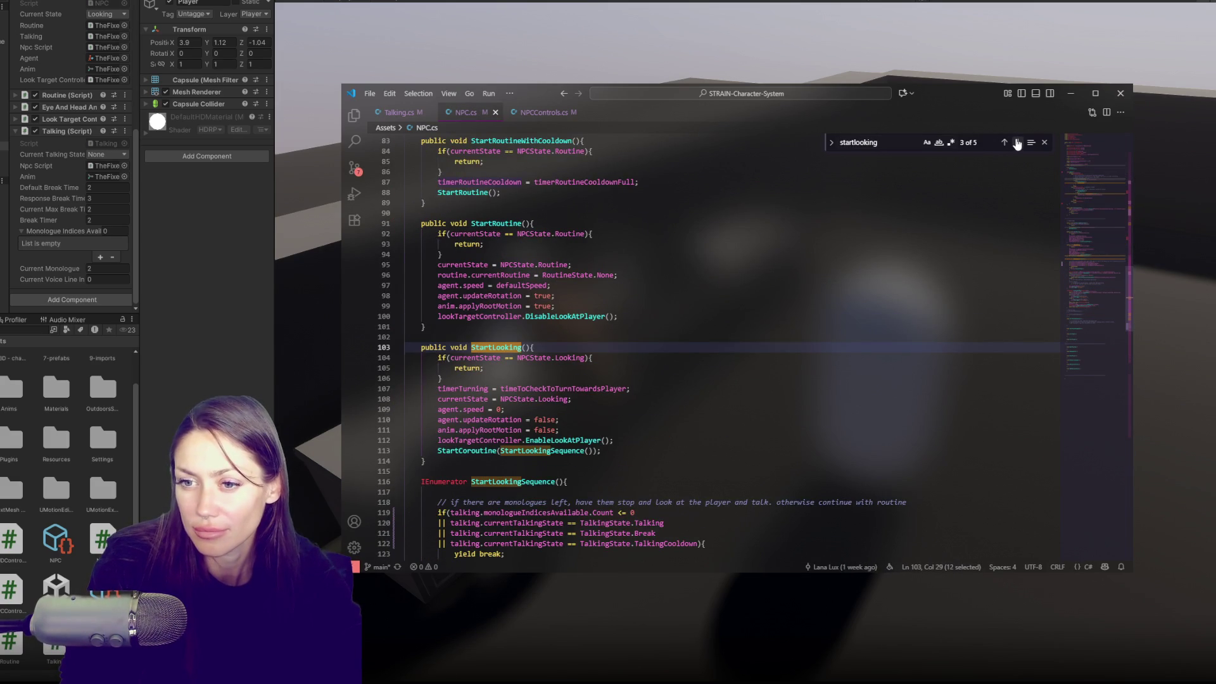
# Read through StartLooking and place the caret after Looking in line 104's early-return condition.
pyautogui.click(712, 441)
pyautogui.scroll(-3, 712, 440)
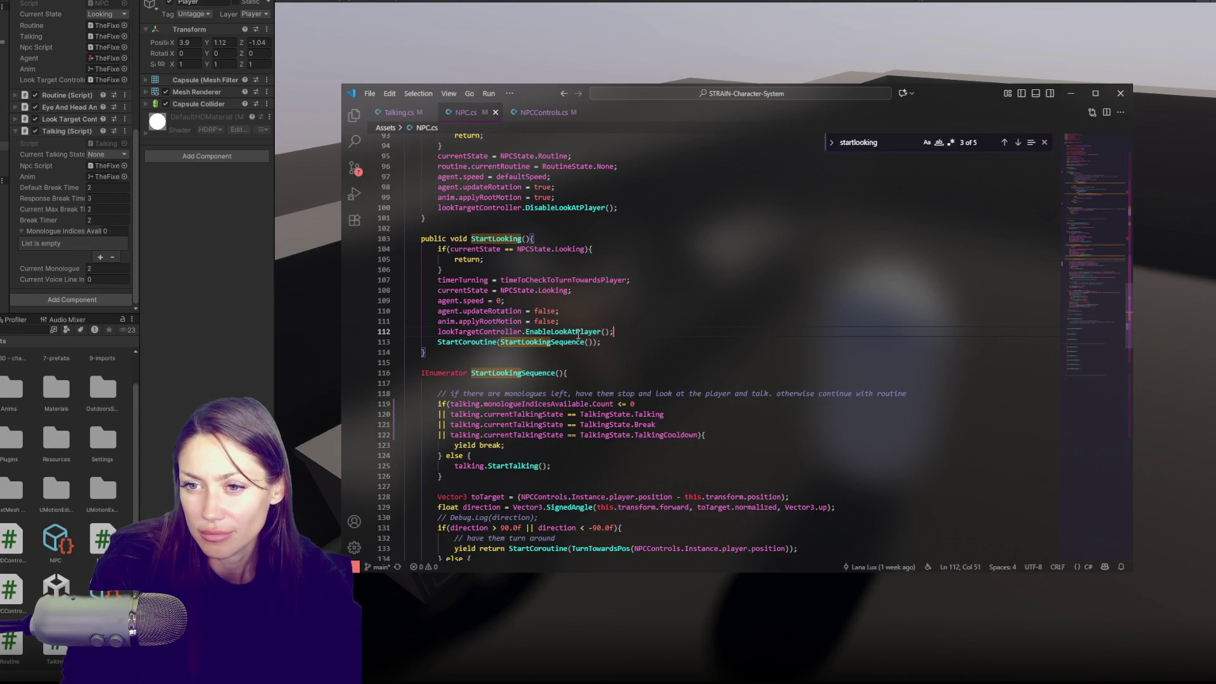
pyautogui.click(682, 342)
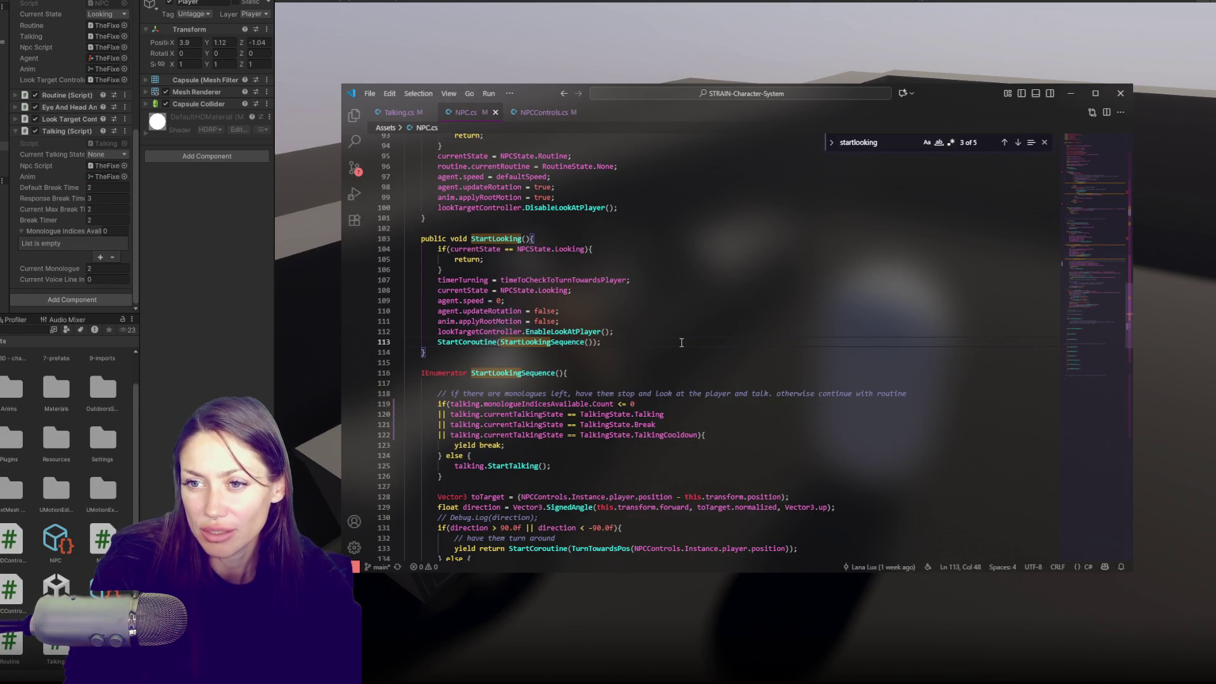
pyautogui.click(454, 249)
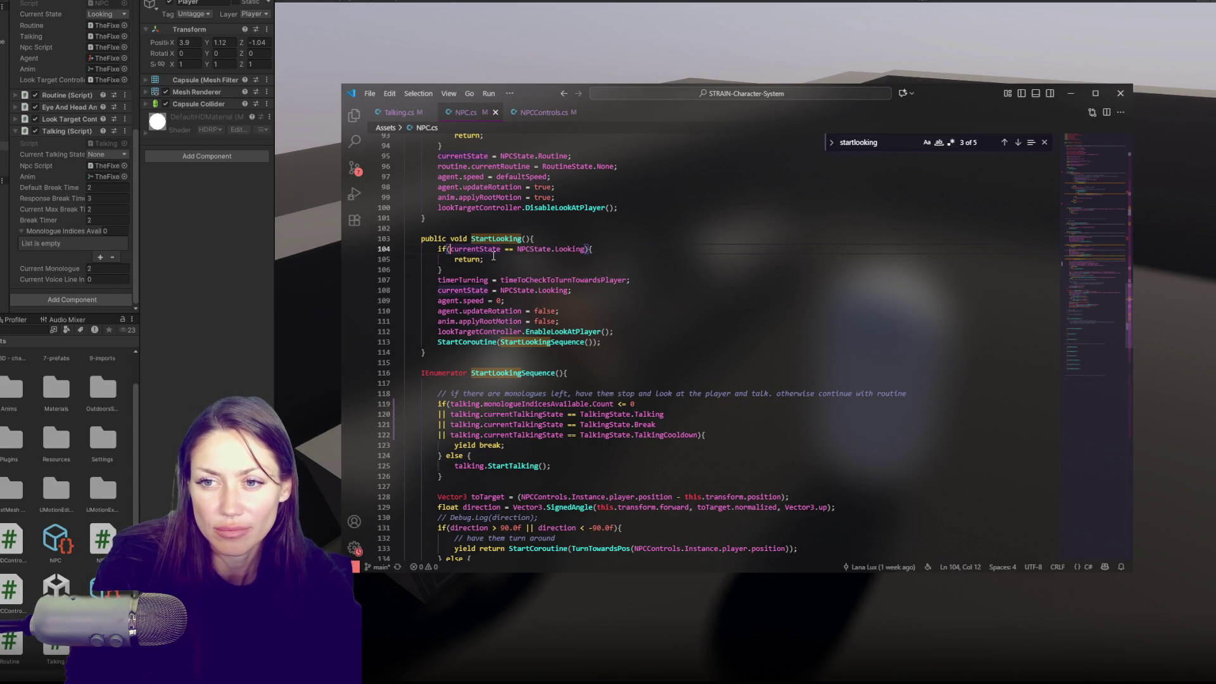
pyautogui.click(586, 248)
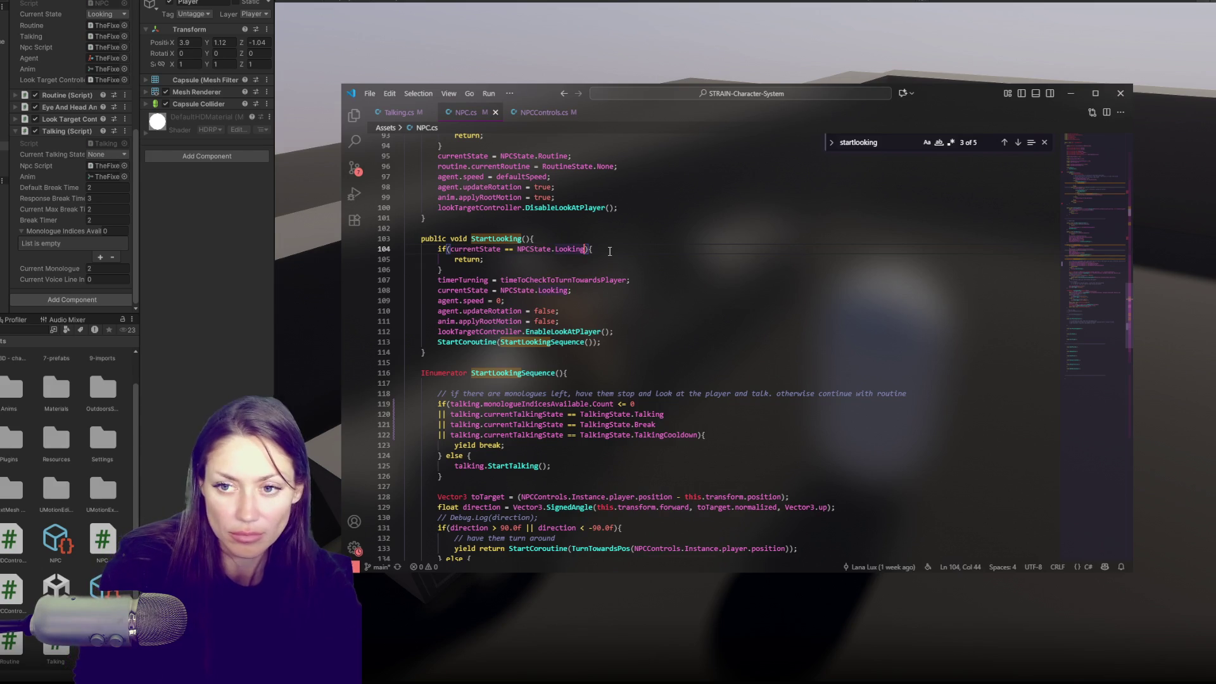
# Add '|| talking.monologueIndicesAvailable.Count == 0' to line 104's if condition on a new line.
pyautogui.press('Return')
pyautogui.write('|| ){')
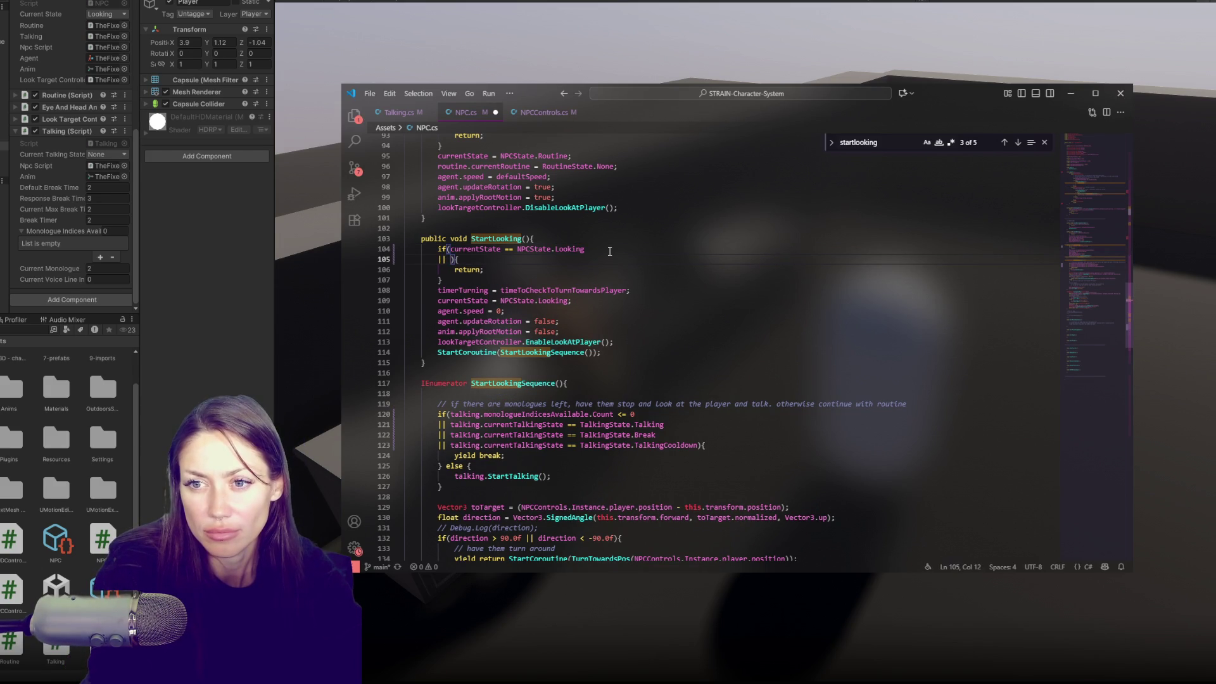
pyautogui.write('talkingScr')
pyautogui.press('BackSpace')
pyautogui.press('BackSpace')
pyautogui.press('BackSpace')
pyautogui.press('Return')
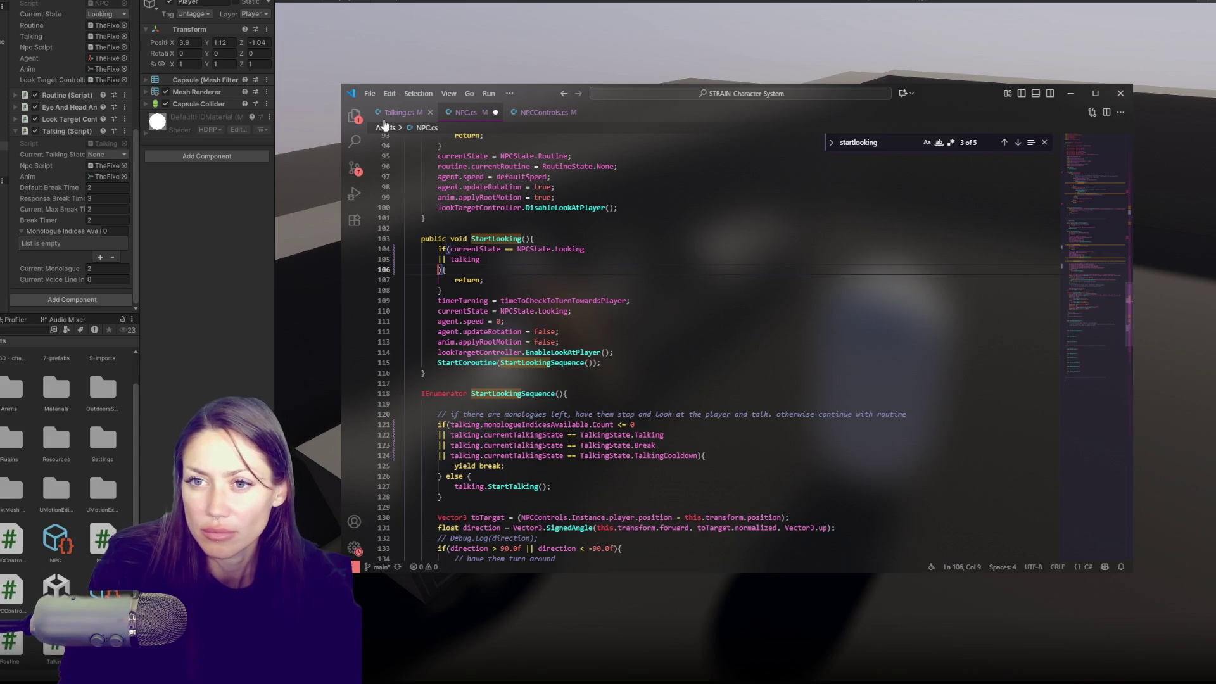
pyautogui.doubleClick(465, 259)
pyautogui.hotkey('ctrl', 'f')
pyautogui.click(469, 433)
pyautogui.click(484, 260)
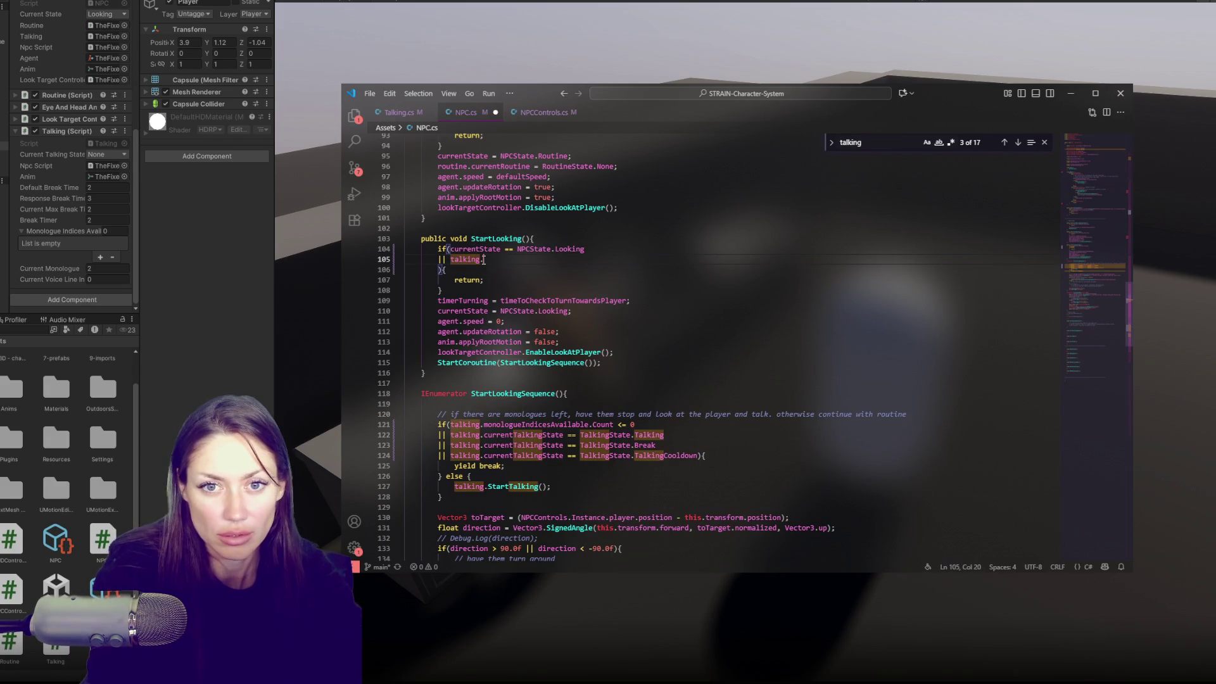
pyautogui.write('monolo')
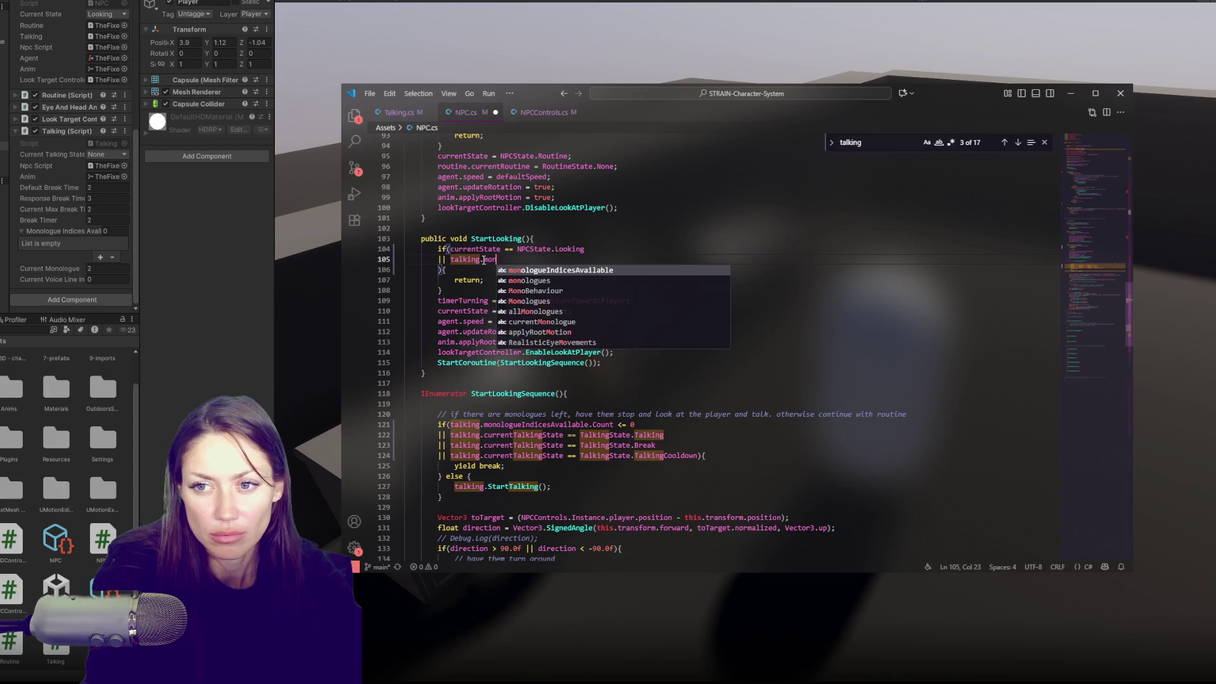
pyautogui.press('Tab')
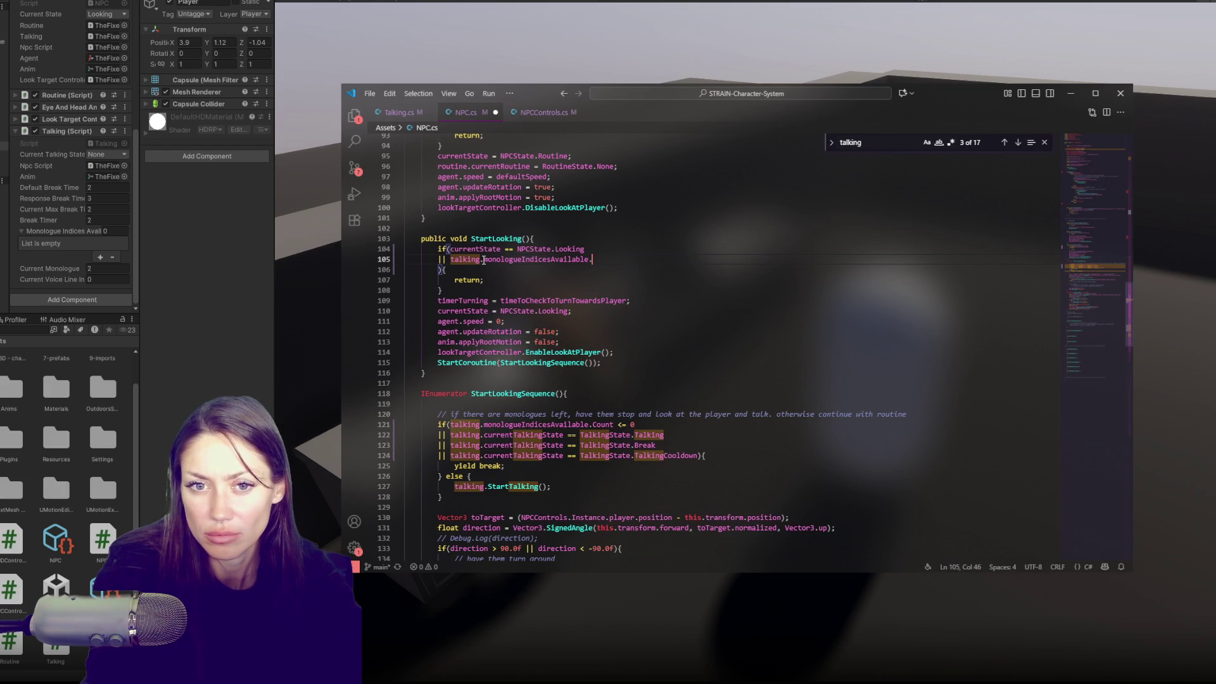
pyautogui.write('Count')
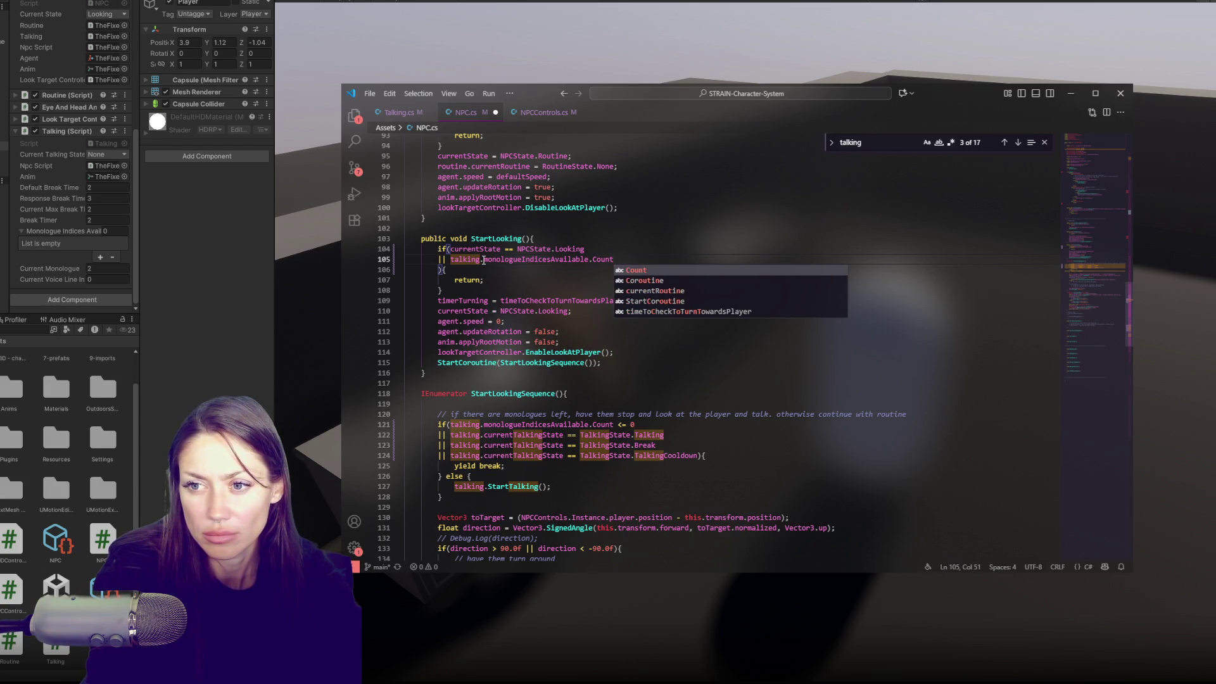
pyautogui.write(' == 0')
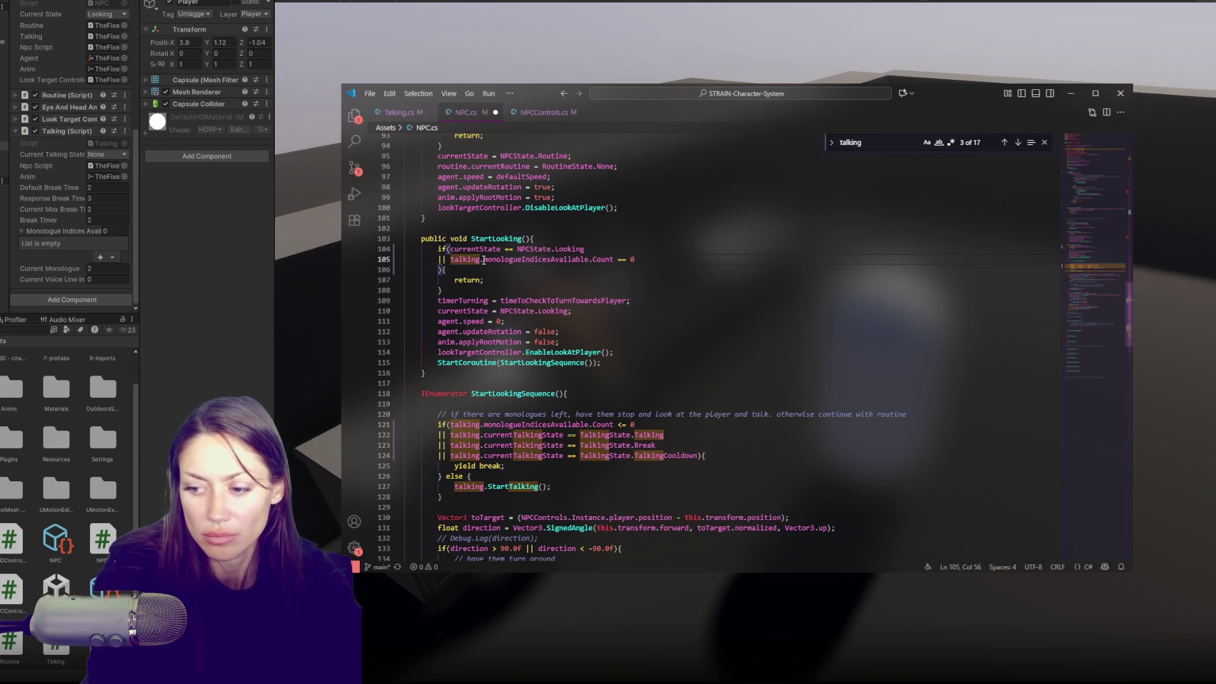
# Rejoin the closing brace, indent the second condition line, save NPC.cs, and return to Unity.
pyautogui.click(516, 313)
pyautogui.hotkey('ctrl', 's')
pyautogui.click(660, 273)
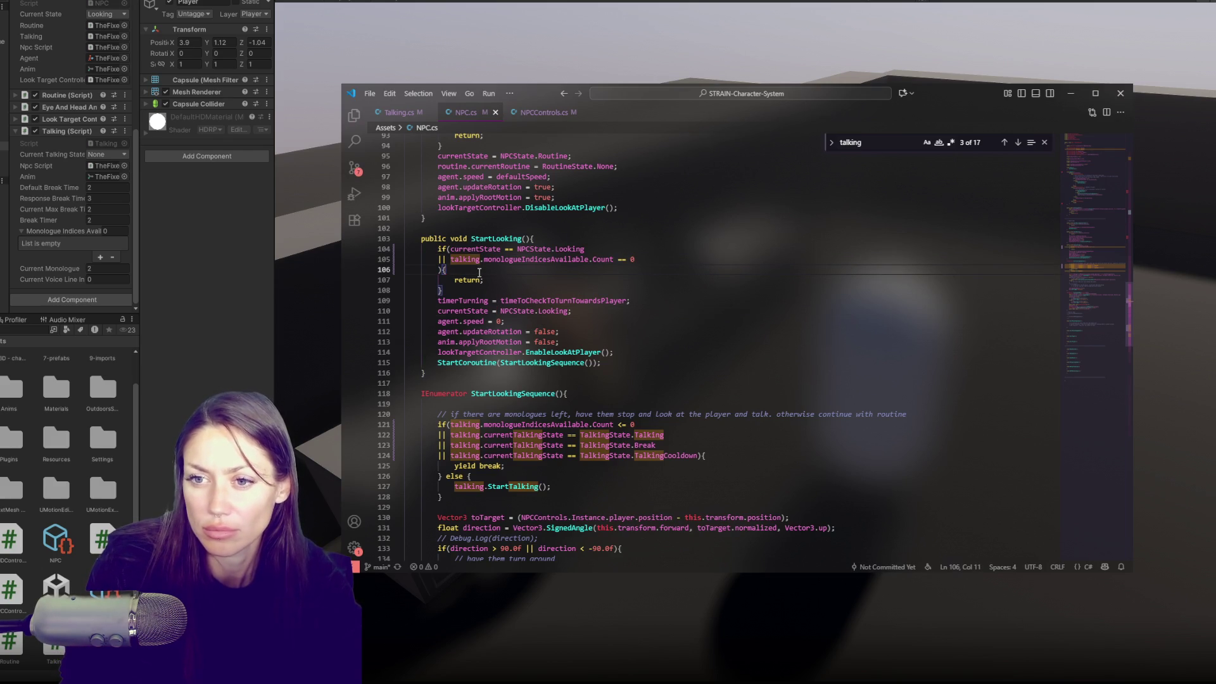
pyautogui.click(441, 269)
pyautogui.press('BackSpace')
pyautogui.press('BackSpace')
pyautogui.press('BackSpace')
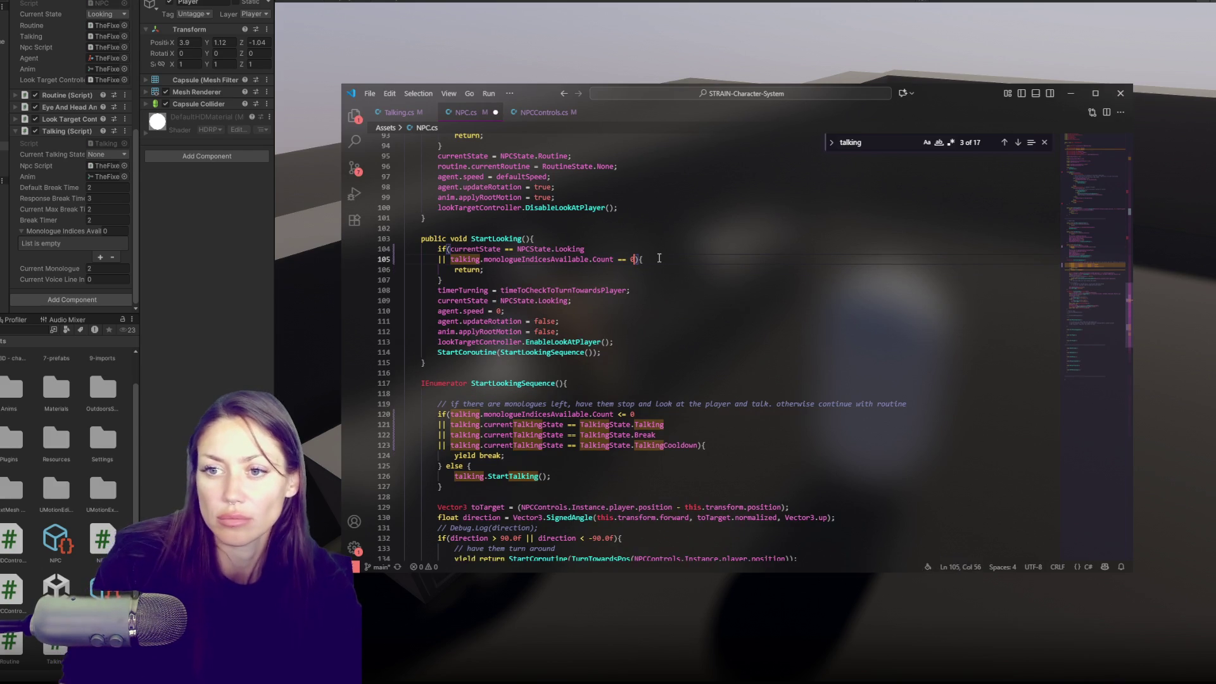
pyautogui.click(437, 259)
pyautogui.press('Tab')
pyautogui.hotkey('ctrl', 's')
pyautogui.click(609, 290)
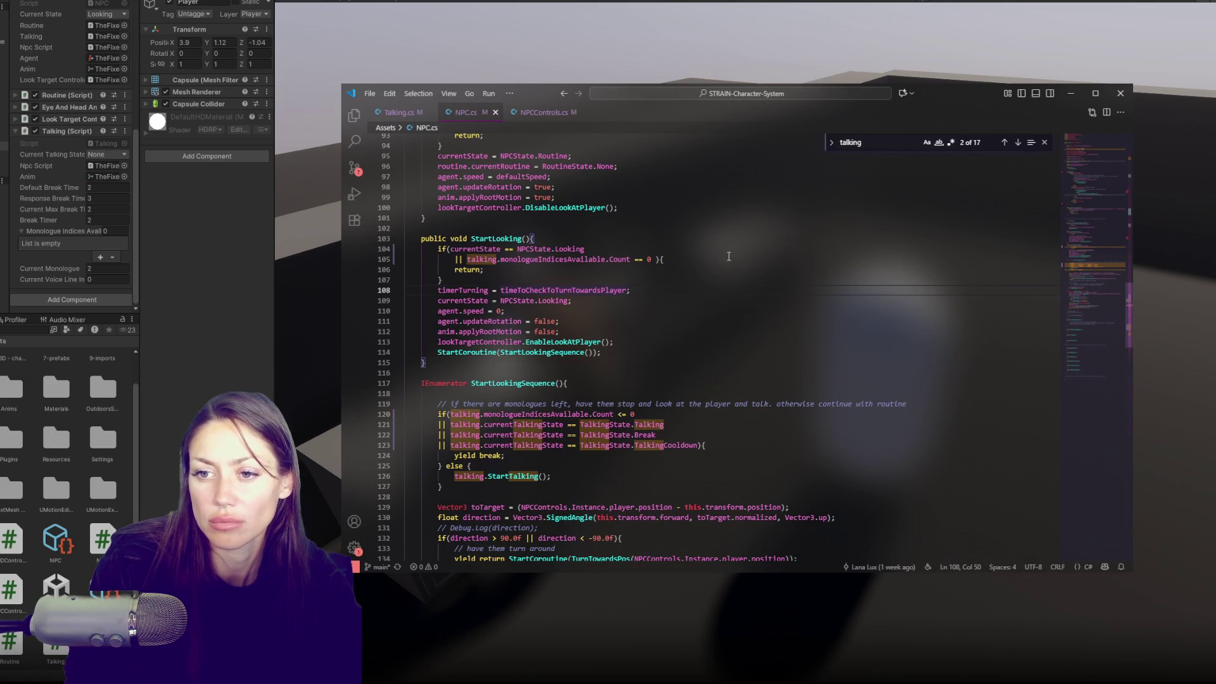
pyautogui.hotkey('alt', 'Tab')
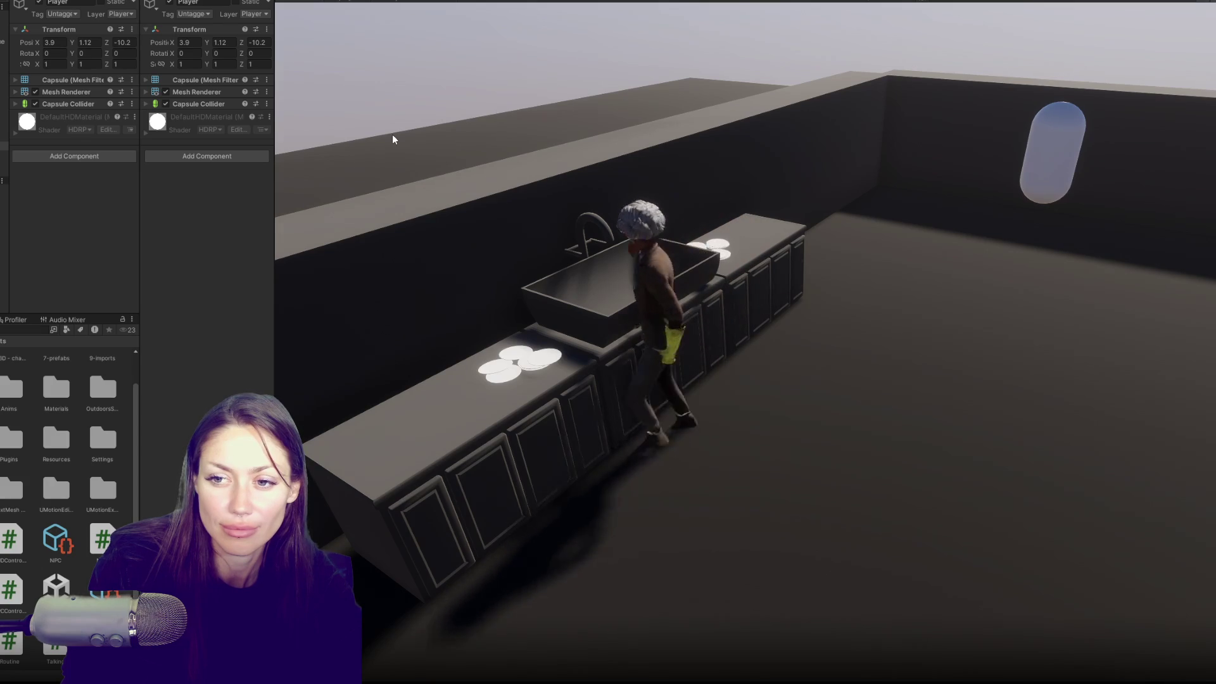
# Drag the Player's Position Z to 0.26 beside the NPC, advance her dialogue, and answer with 2.
pyautogui.moveTo(242, 42); pyautogui.dragTo(437, 35)
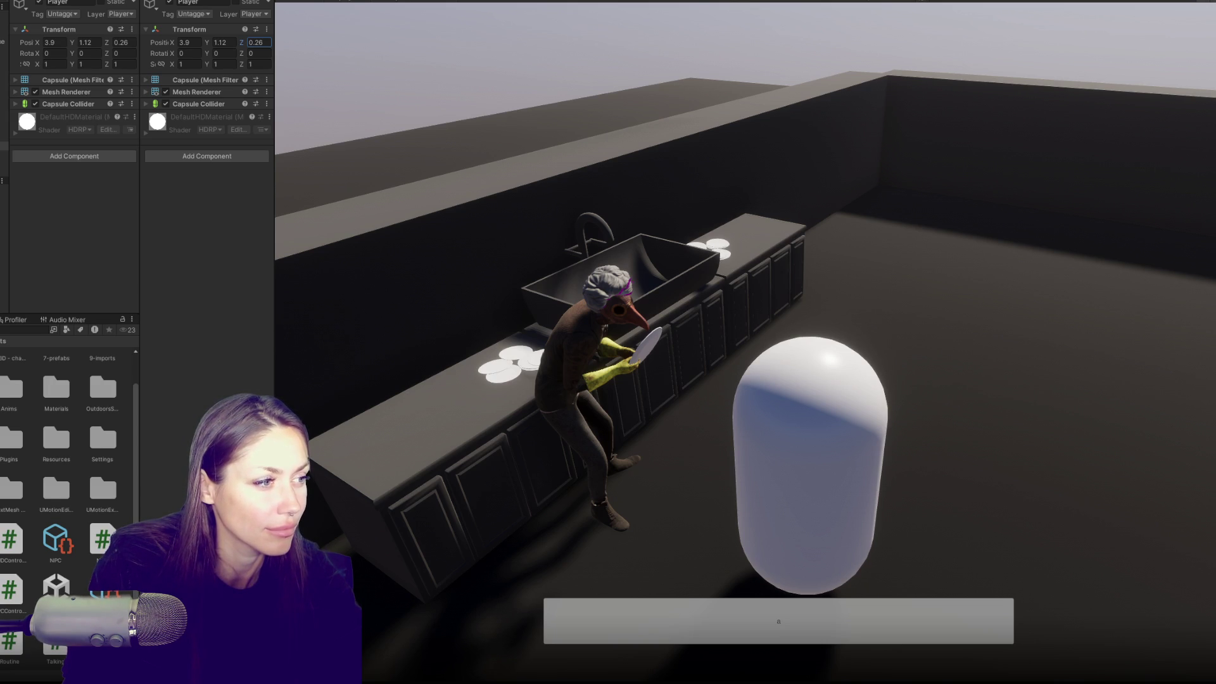
pyautogui.click(393, 290)
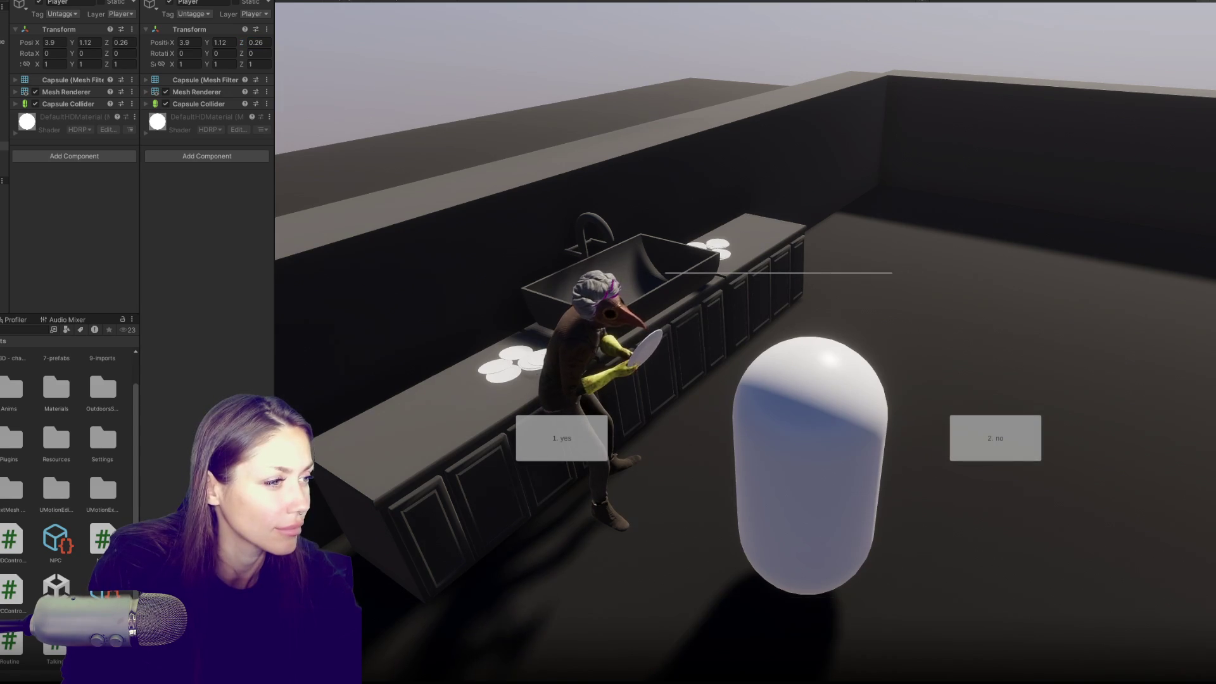
pyautogui.press('2')
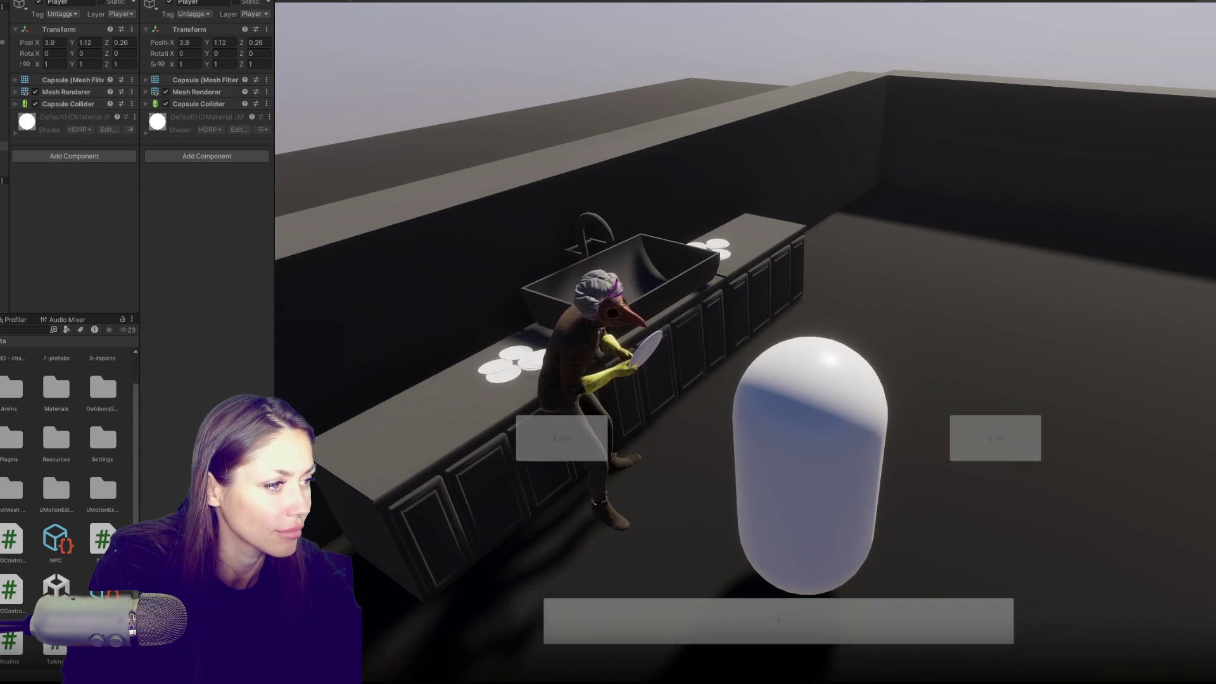
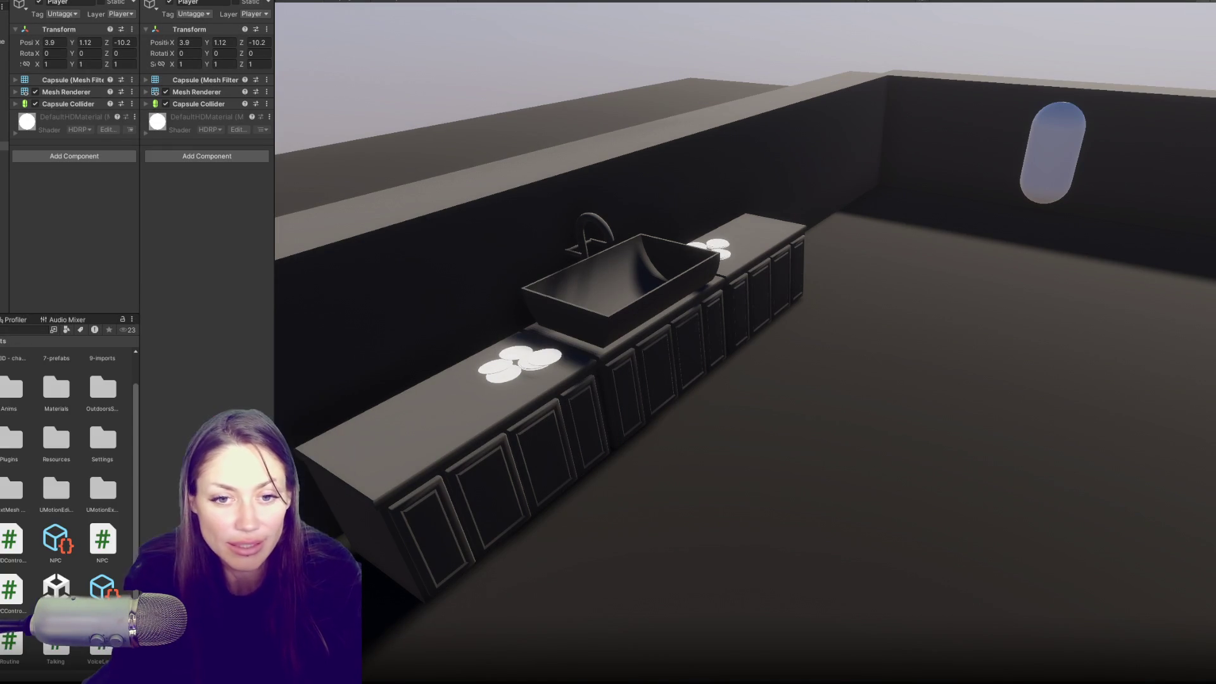
# In GitHub Desktop, review the diffs of NPCControls.cs, the no000/no001 assets and metas, and Talking.cs.
pyautogui.hotkey('alt', 'Tab')
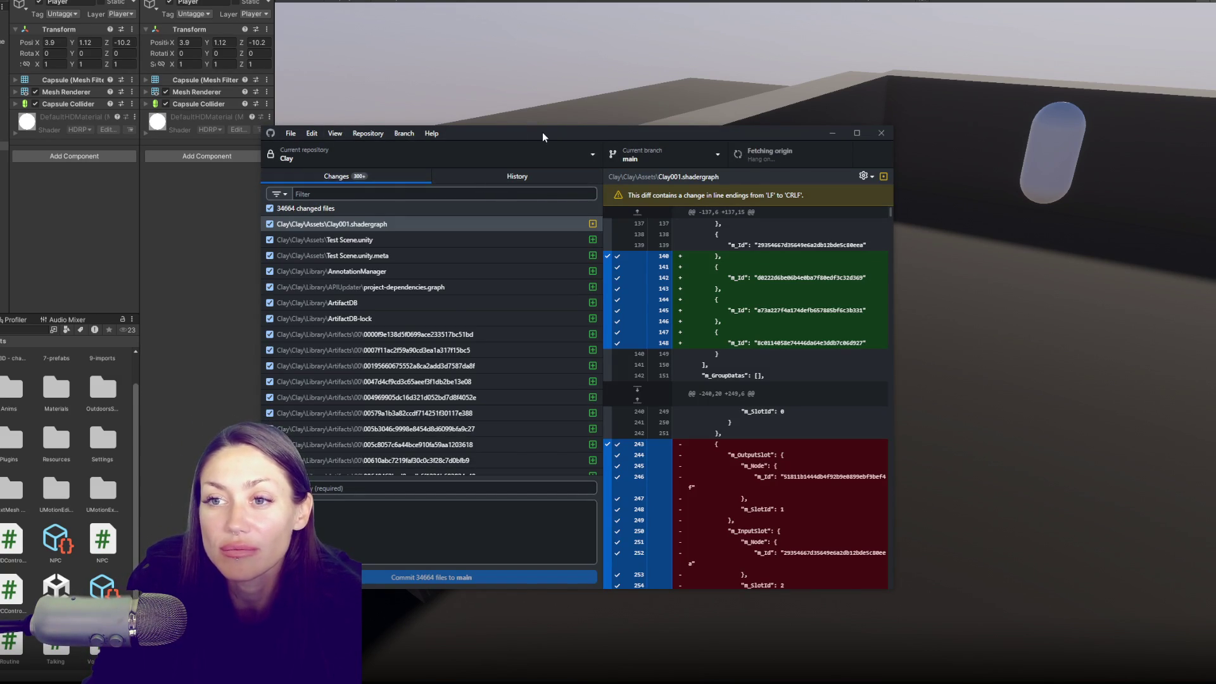
pyautogui.hotkey('alt', 'Tab')
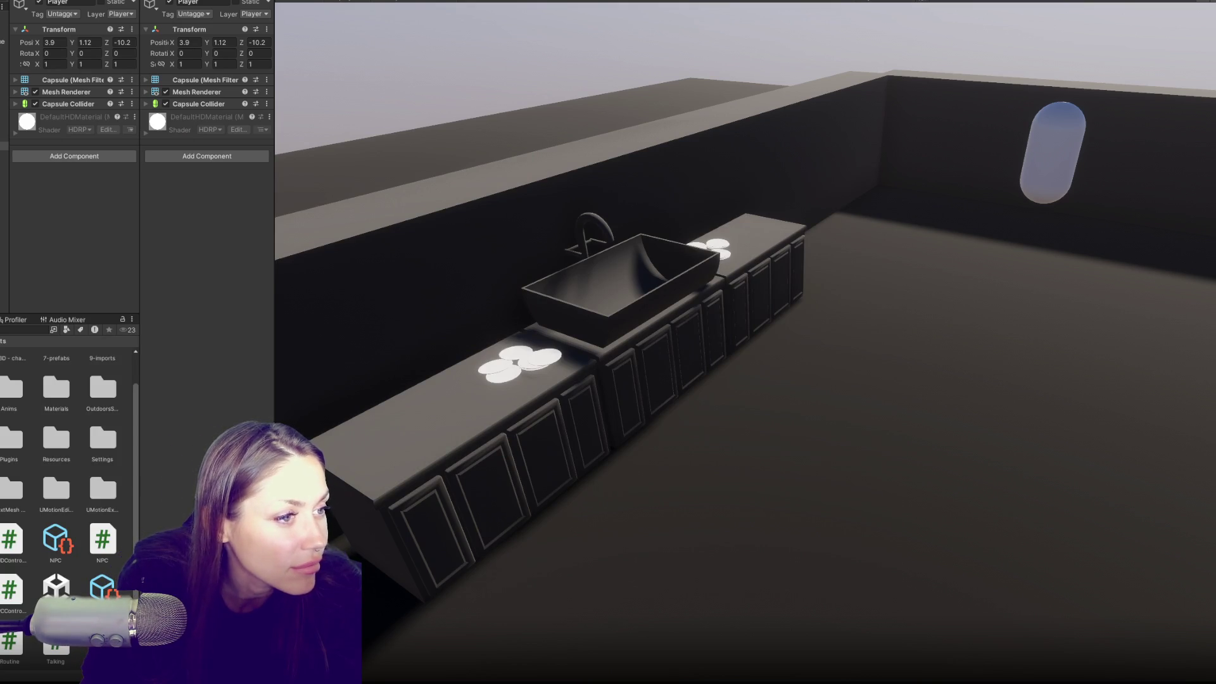
pyautogui.hotkey('alt', 'Tab')
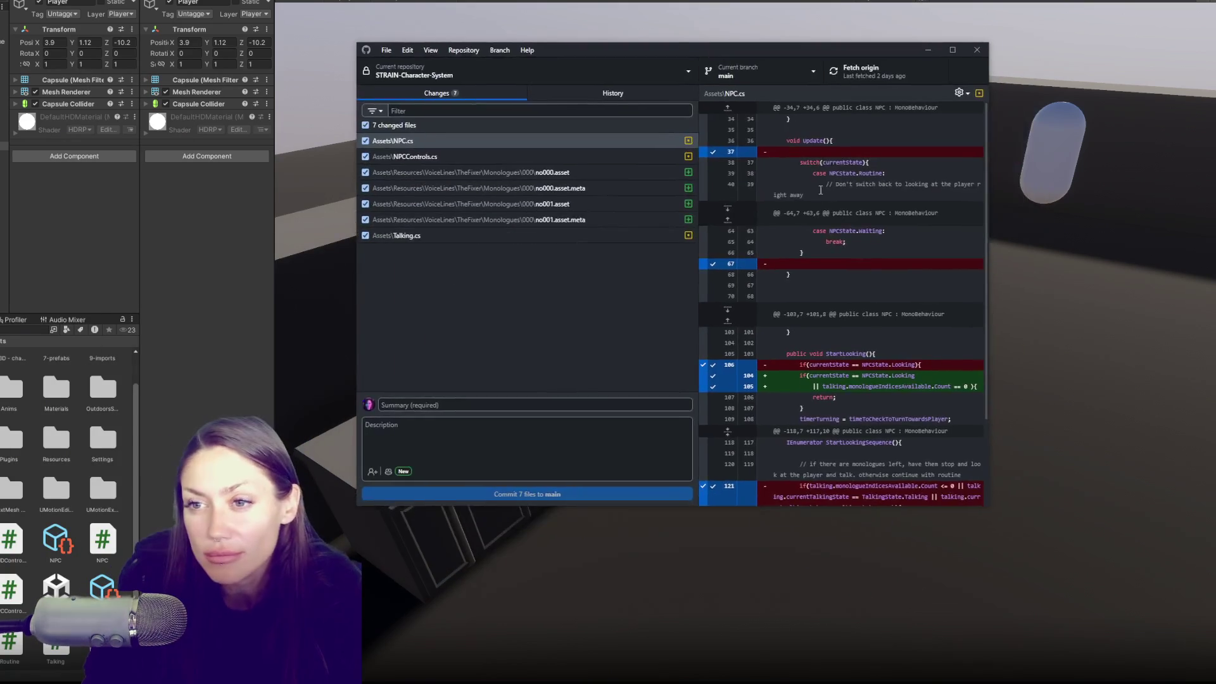
pyautogui.click(542, 152)
pyautogui.click(566, 173)
pyautogui.click(573, 188)
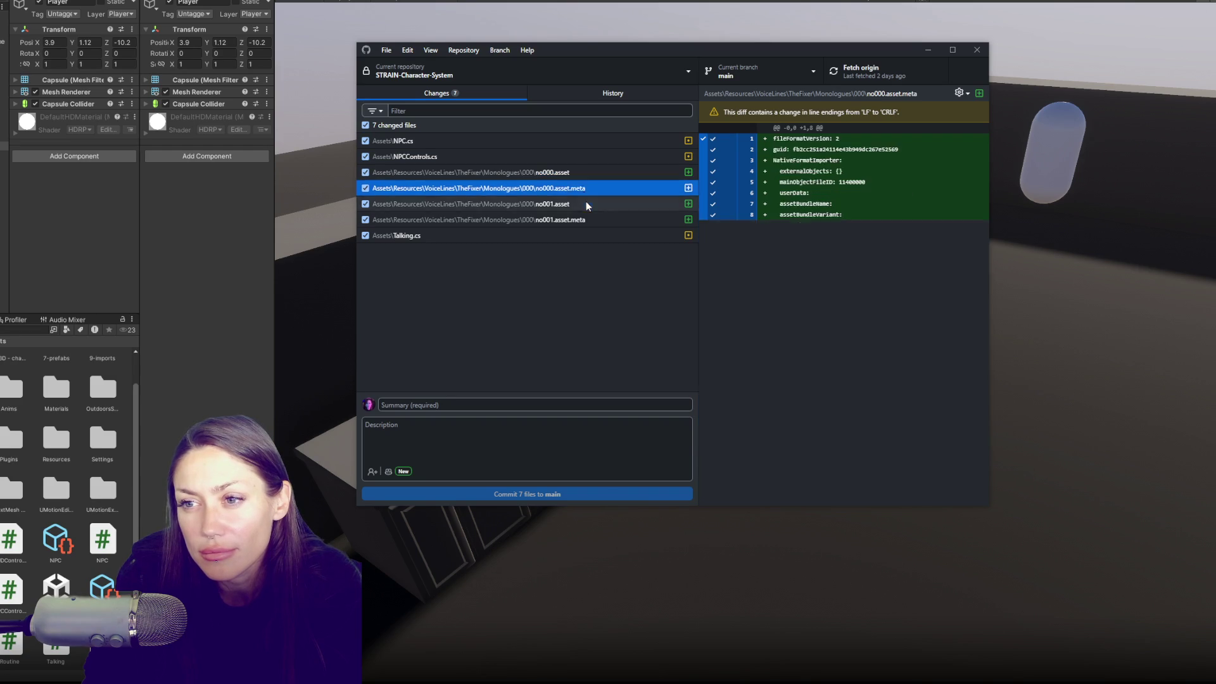
pyautogui.click(587, 203)
pyautogui.click(587, 220)
pyautogui.click(587, 233)
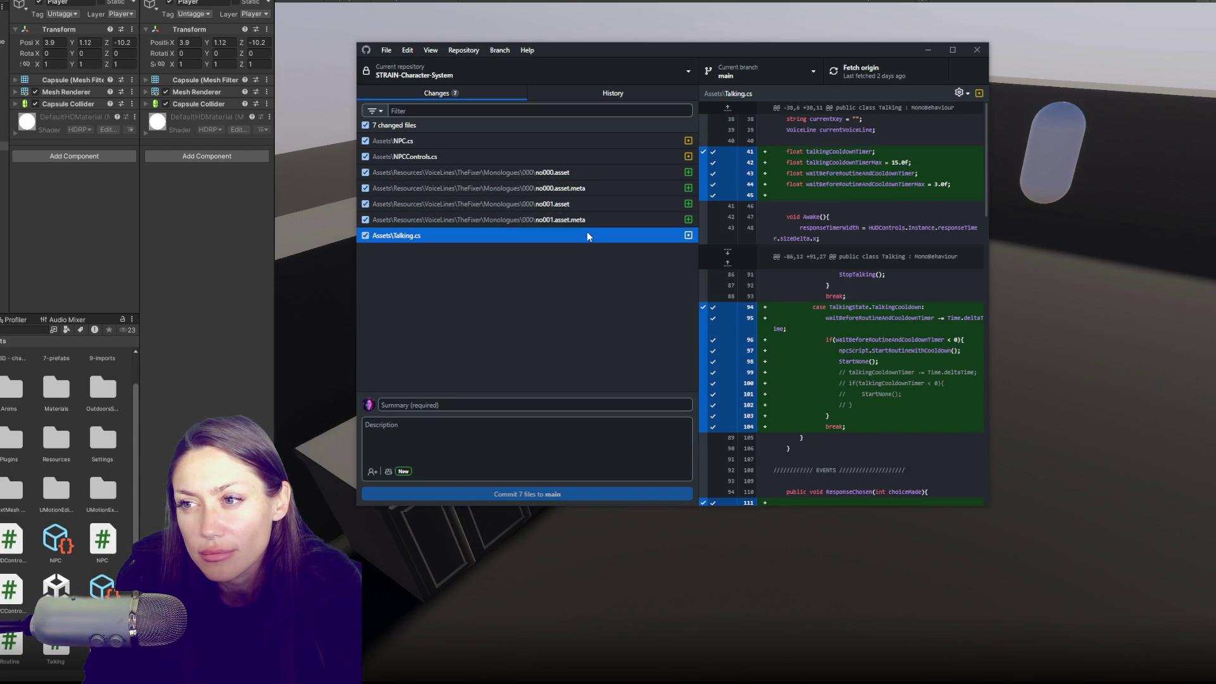
pyautogui.scroll(-3, 781, 252)
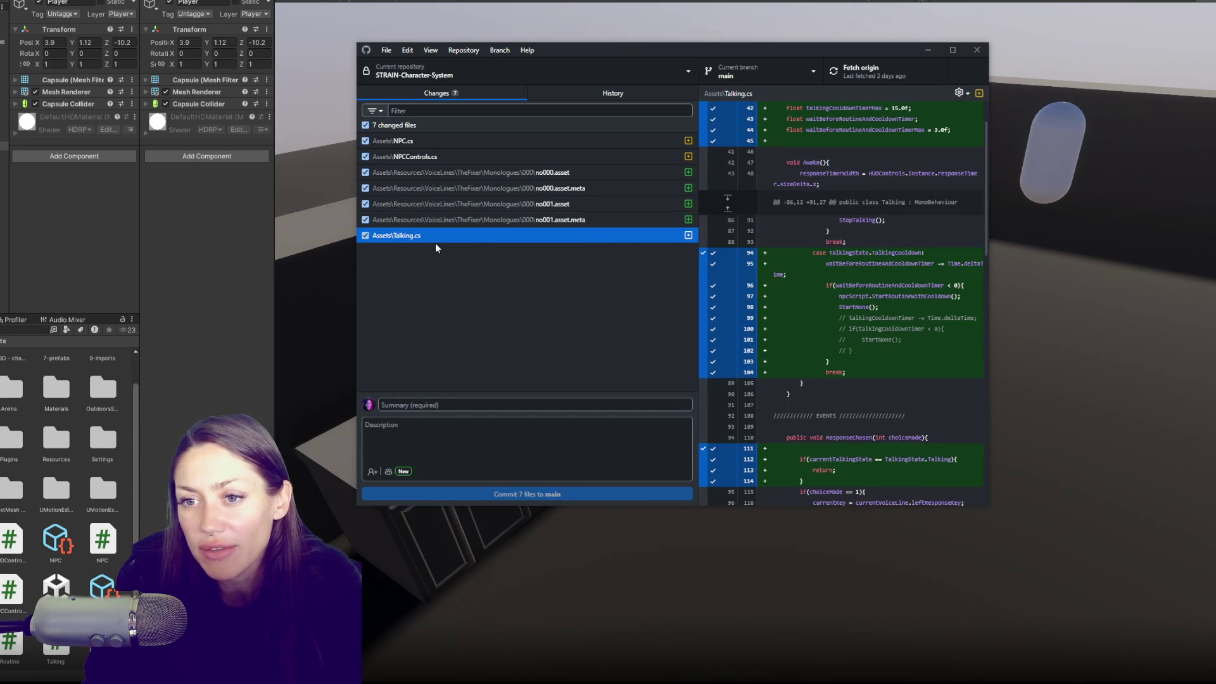
# Recheck the NPCControls.cs diff, then read through the NPC.cs diff before returning to Unity.
pyautogui.click(504, 158)
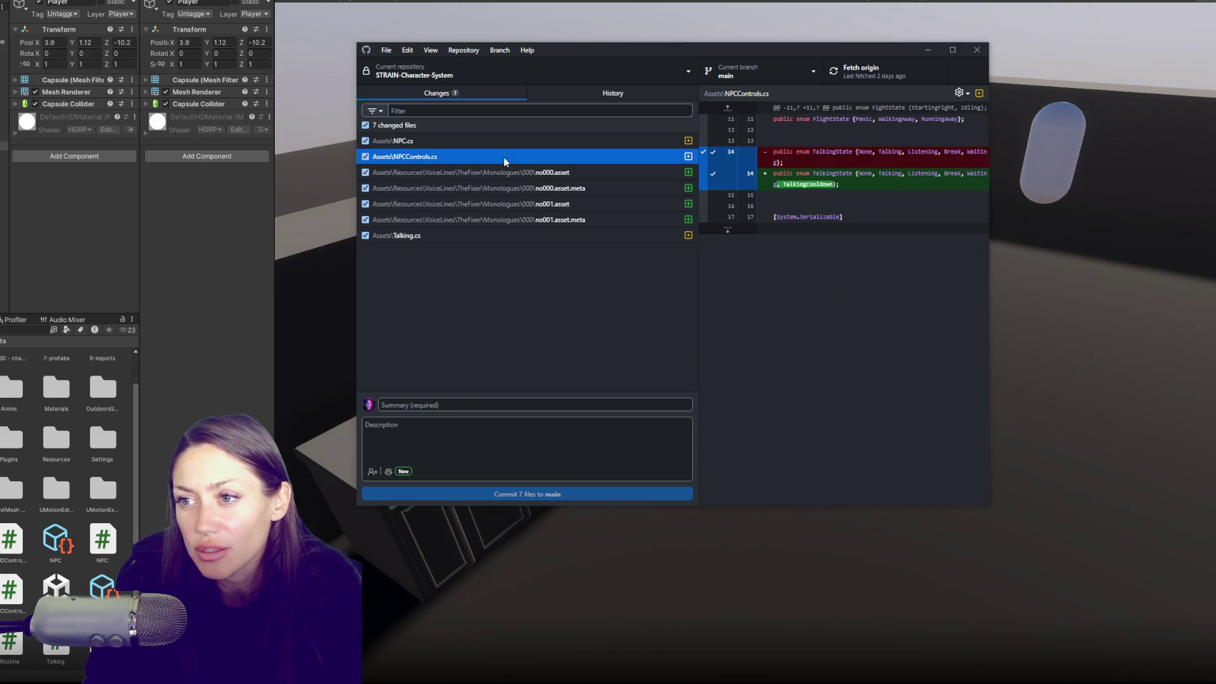
pyautogui.click(471, 138)
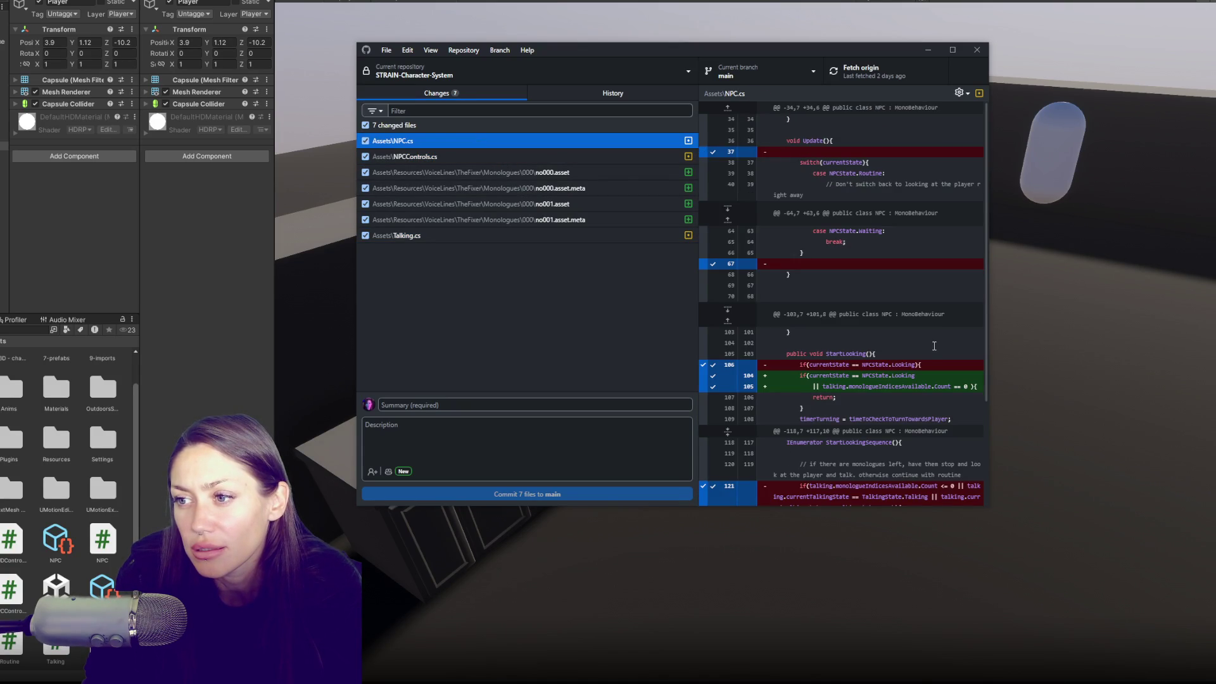
pyautogui.scroll(-5, 935, 346)
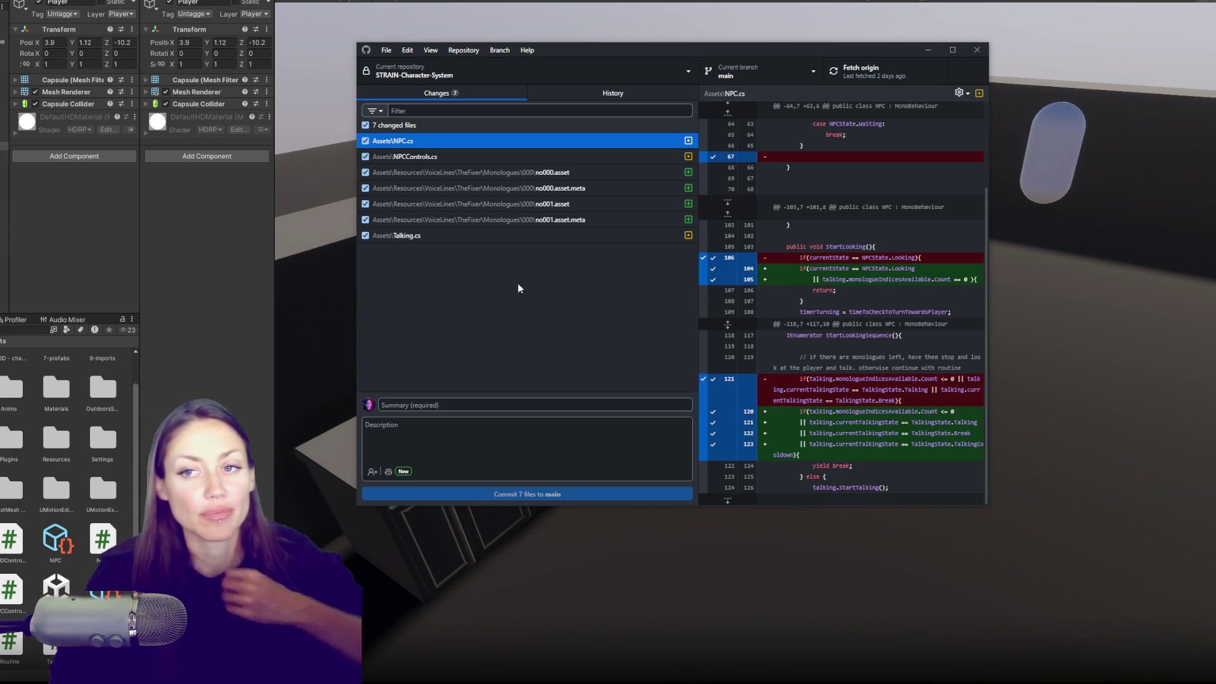
pyautogui.hotkey('alt', 'Tab')
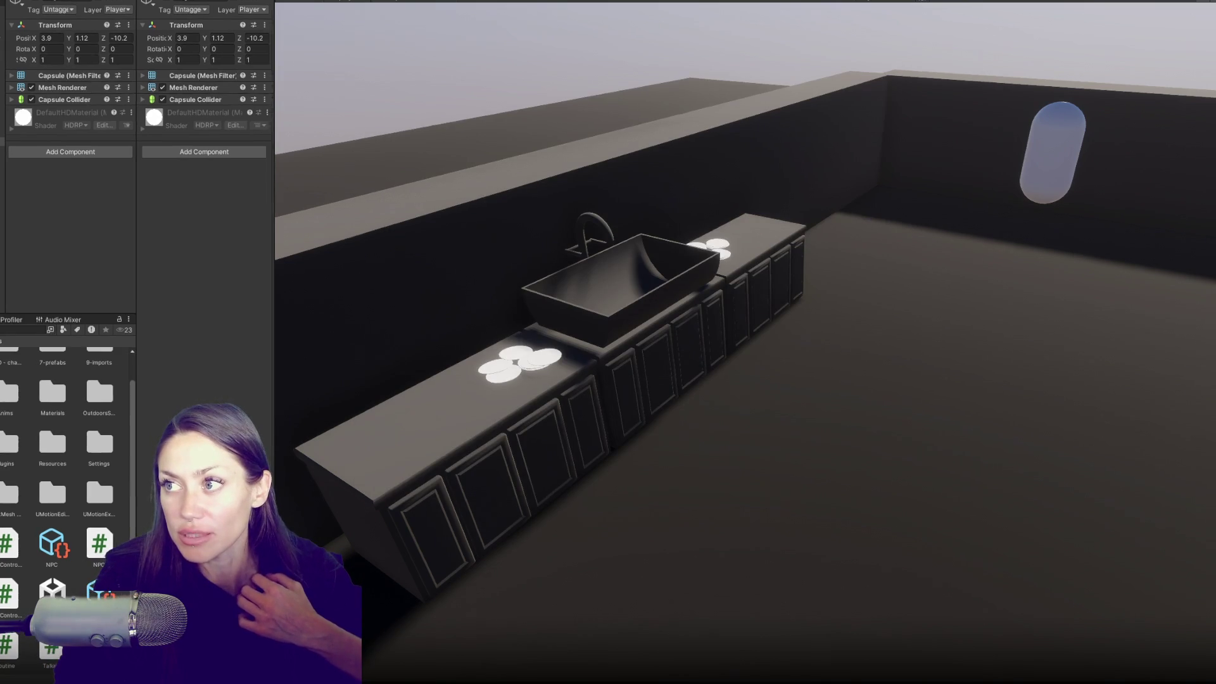
# Launch Unity Hub from the Windows Start menu.
pyautogui.press('super')
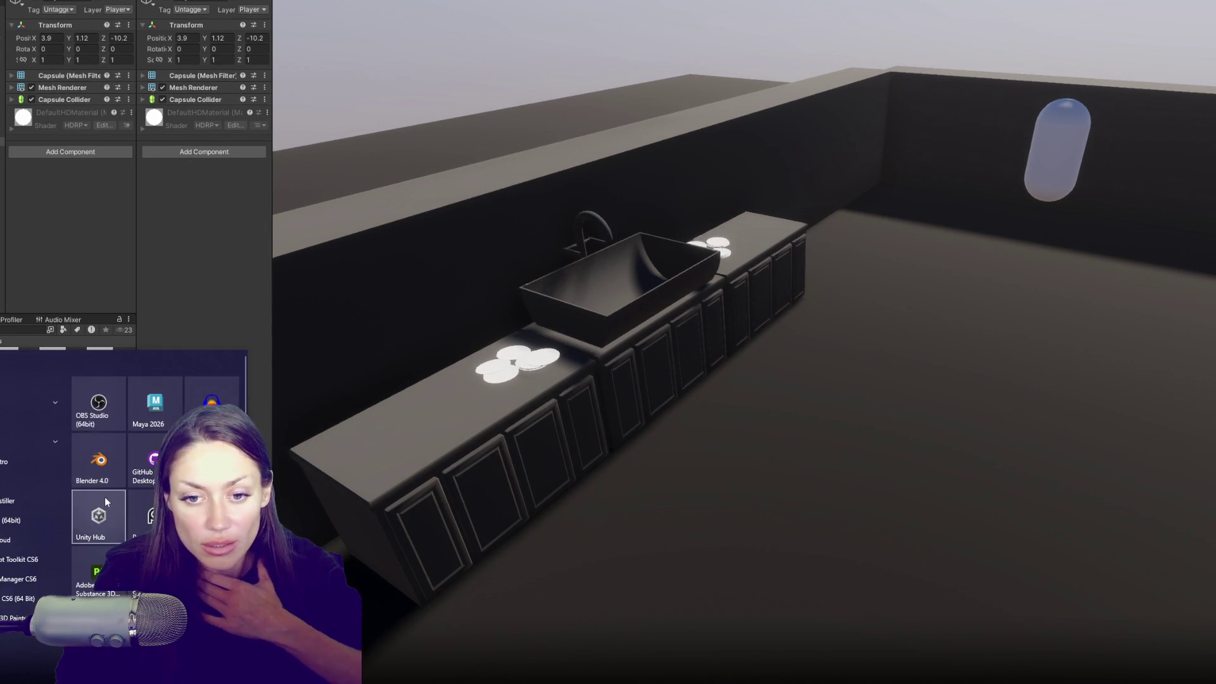
pyautogui.click(105, 498)
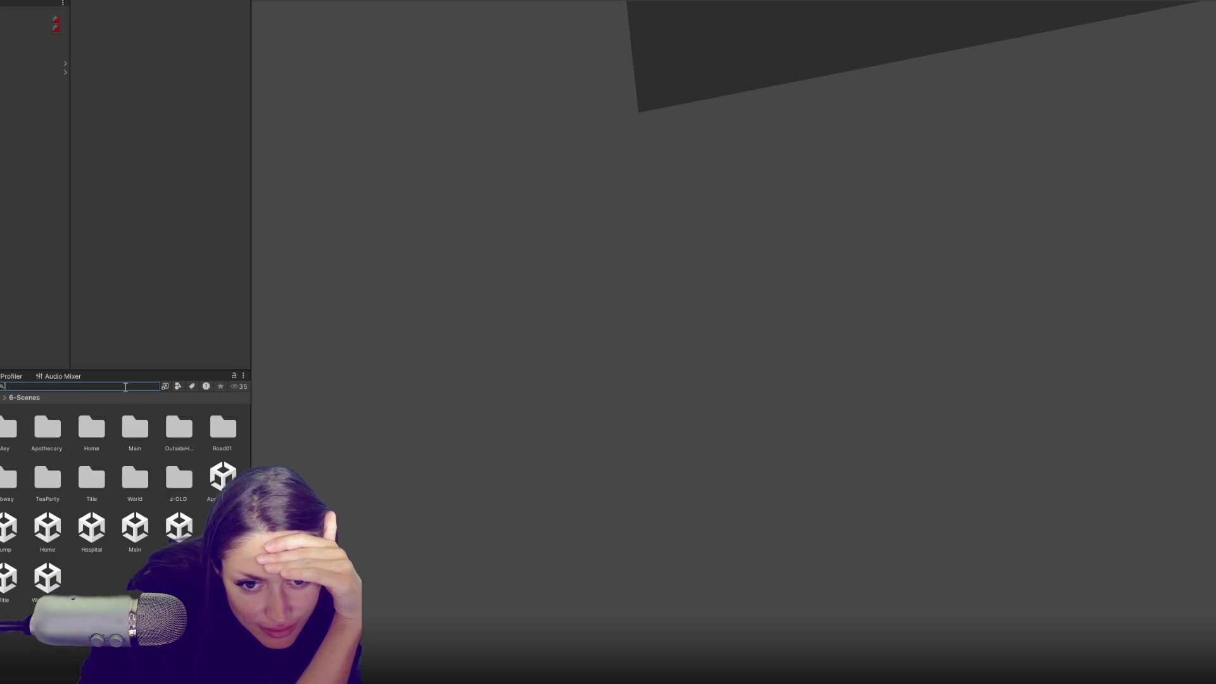
# Open STRAIN's Talking script in VS Code and dismiss the old LoadInSceneSounds search.
pyautogui.write('npc')
pyautogui.hotkey('ctrl', 'a')
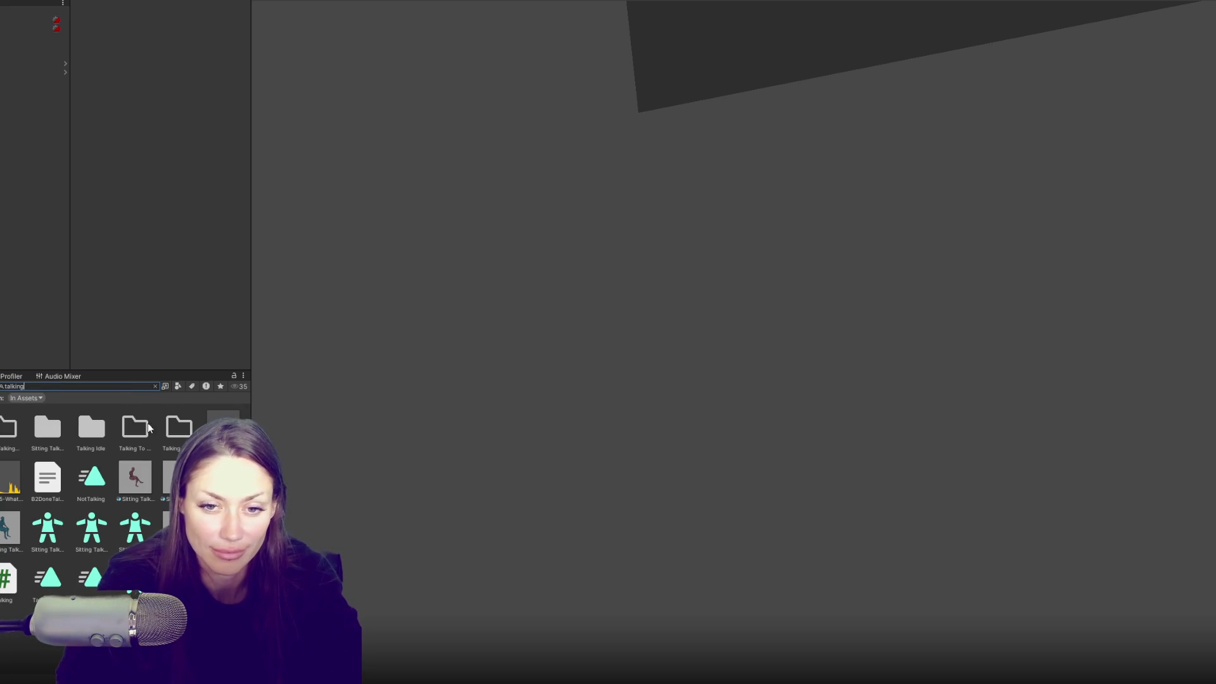
pyautogui.doubleClick(12, 578)
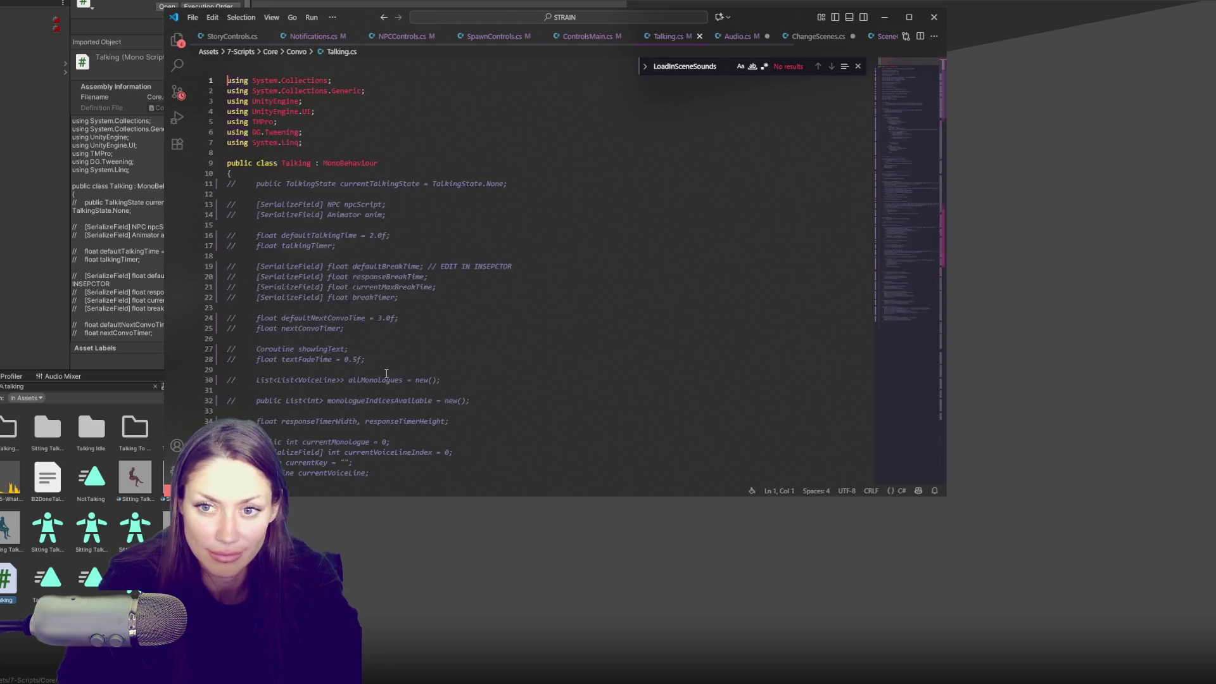
pyautogui.scroll(-10, 493, 285)
pyautogui.scroll(10, 504, 282)
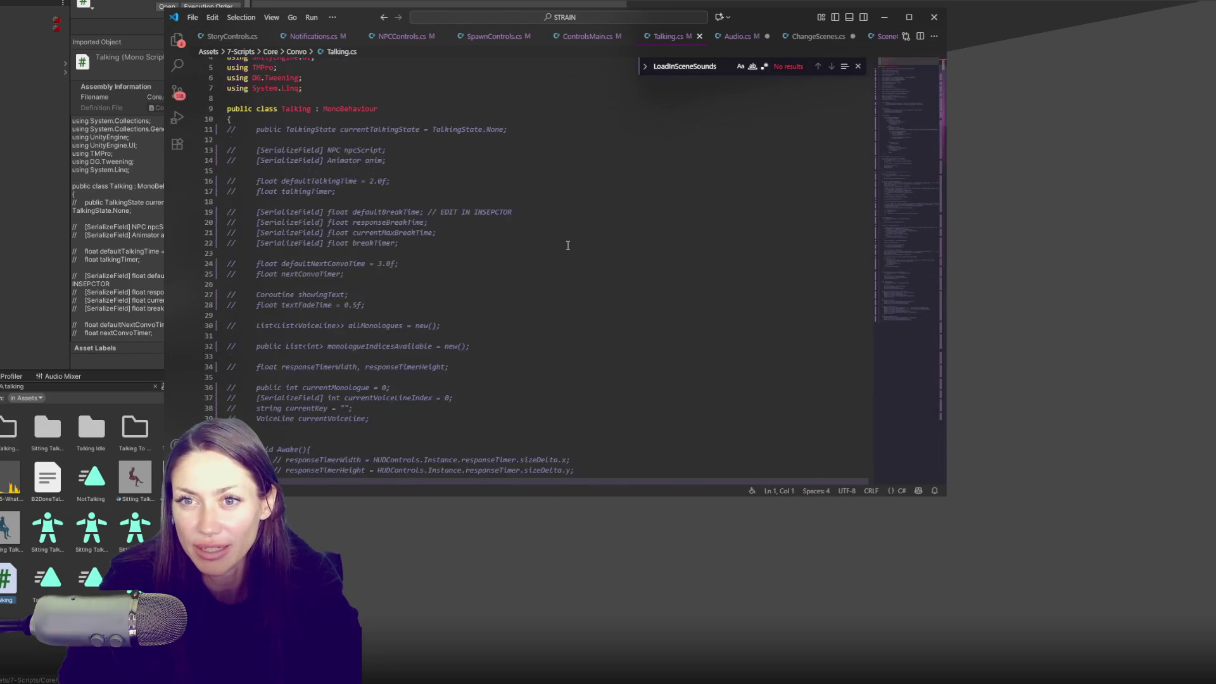
pyautogui.click(858, 66)
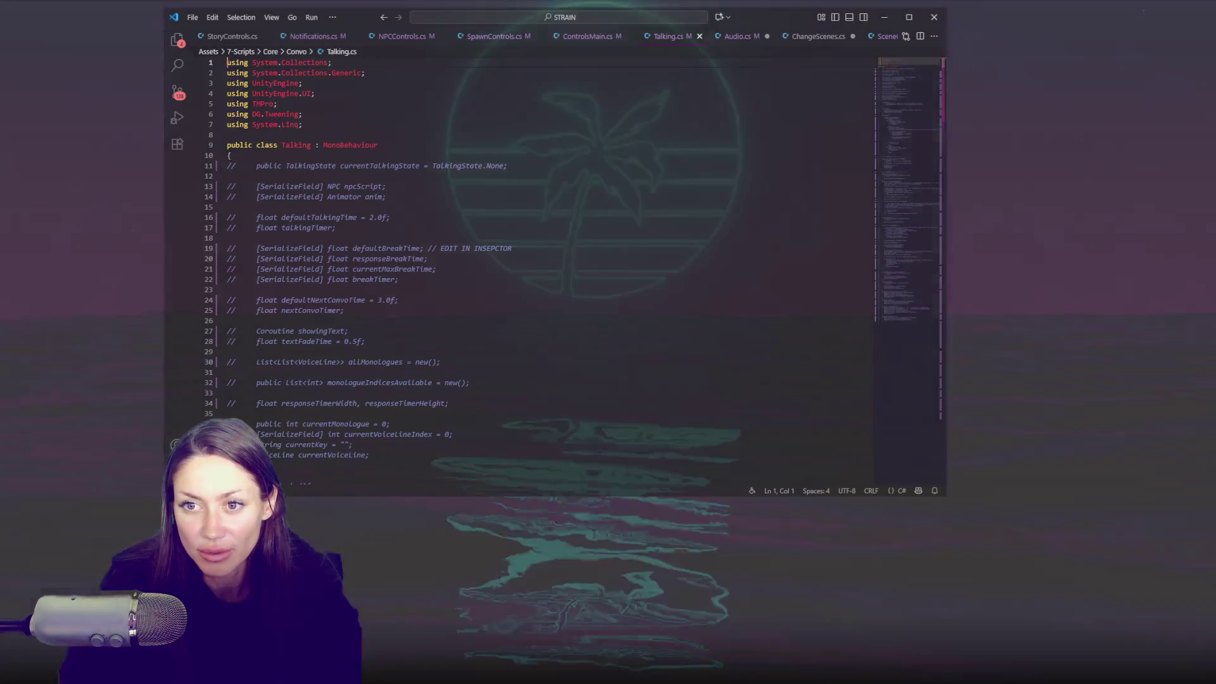
# Copy all of the updated Talking.cs code from the STRAIN-Character-System window.
pyautogui.hotkey('alt', 'Tab')
pyautogui.scroll(5, 570, 317)
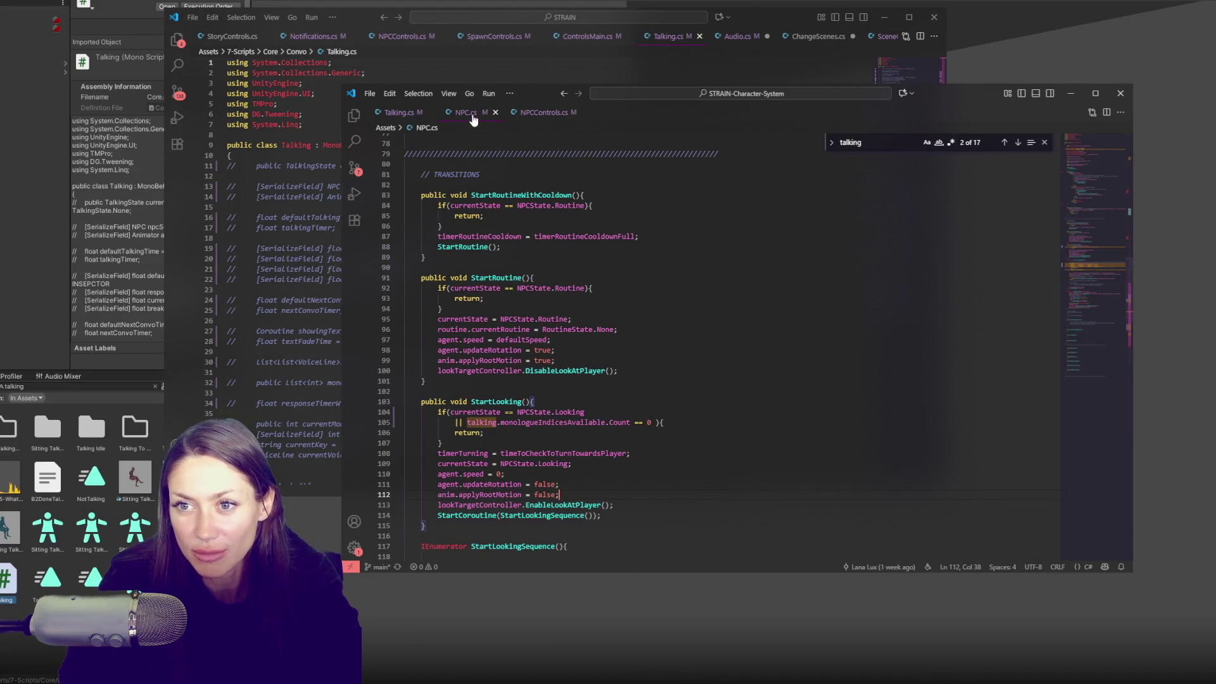
pyautogui.click(399, 113)
pyautogui.hotkey('ctrl', 'a')
pyautogui.hotkey('ctrl', 'c')
# Replace STRAIN's Talking.cs contents with the copied code and save it.
pyautogui.hotkey('alt', 'Tab')
pyautogui.hotkey('ctrl', 'a')
pyautogui.hotkey('ctrl', 'v')
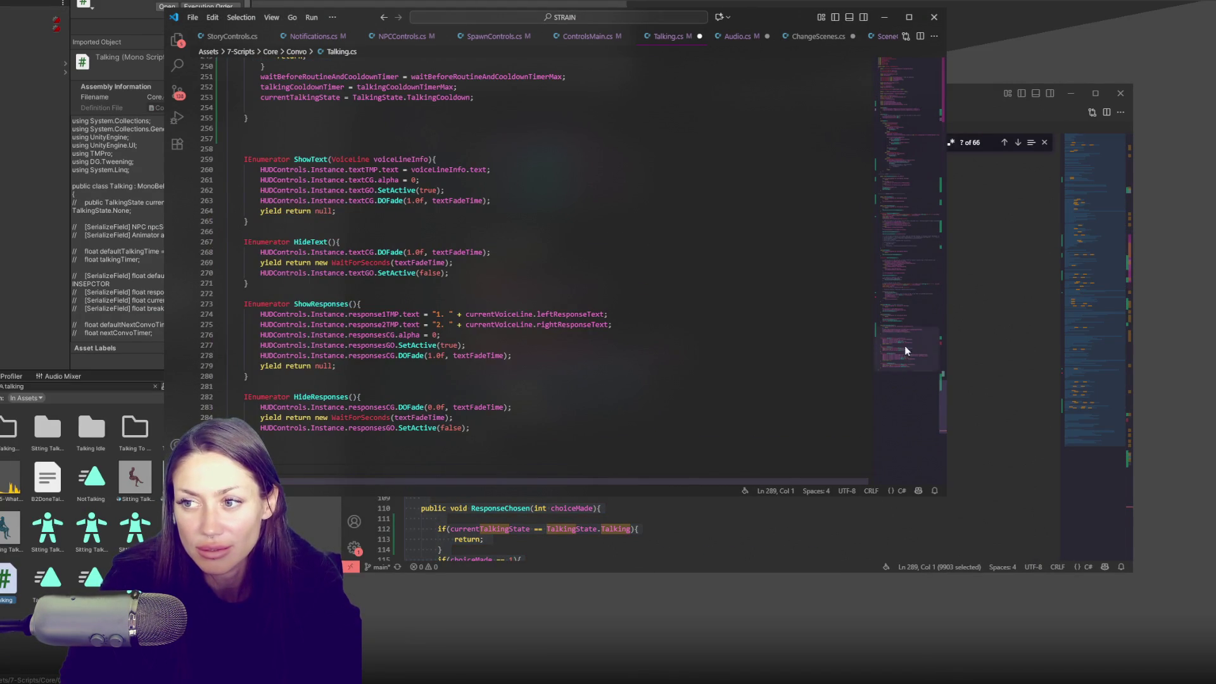
pyautogui.scroll(20, 906, 342)
pyautogui.click(736, 122)
pyautogui.hotkey('ctrl', 's')
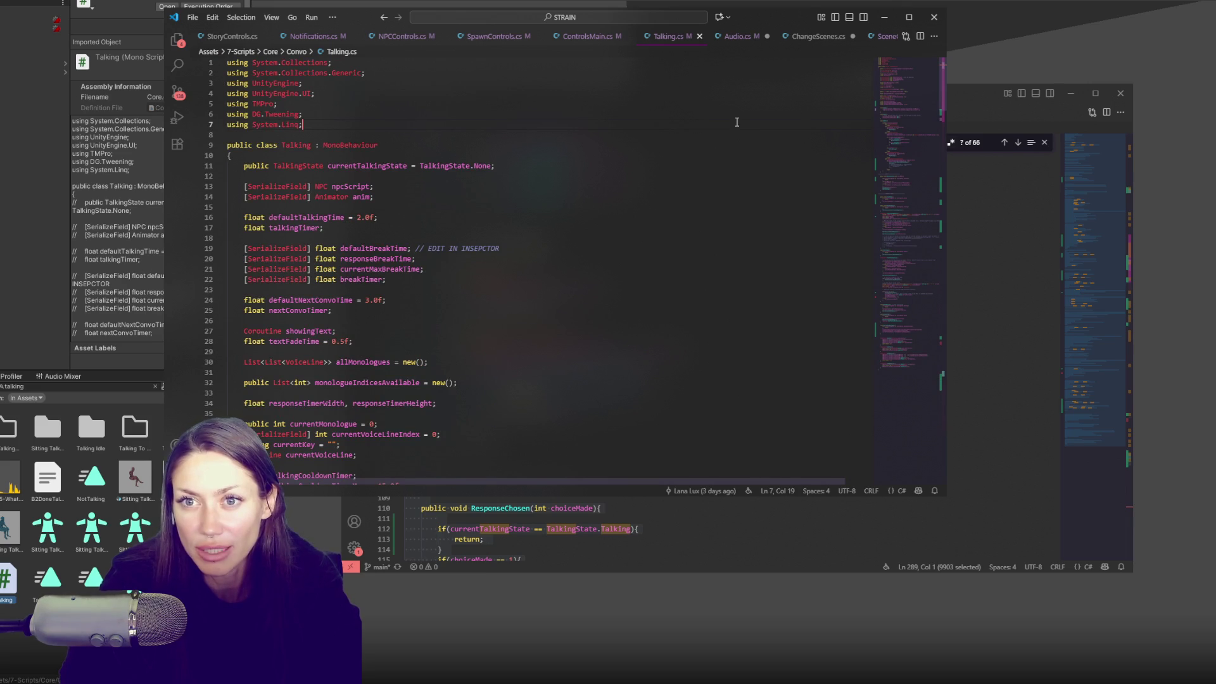
# Close the STRAIN VS Code window, discarding changes to the other four files.
pyautogui.click(933, 17)
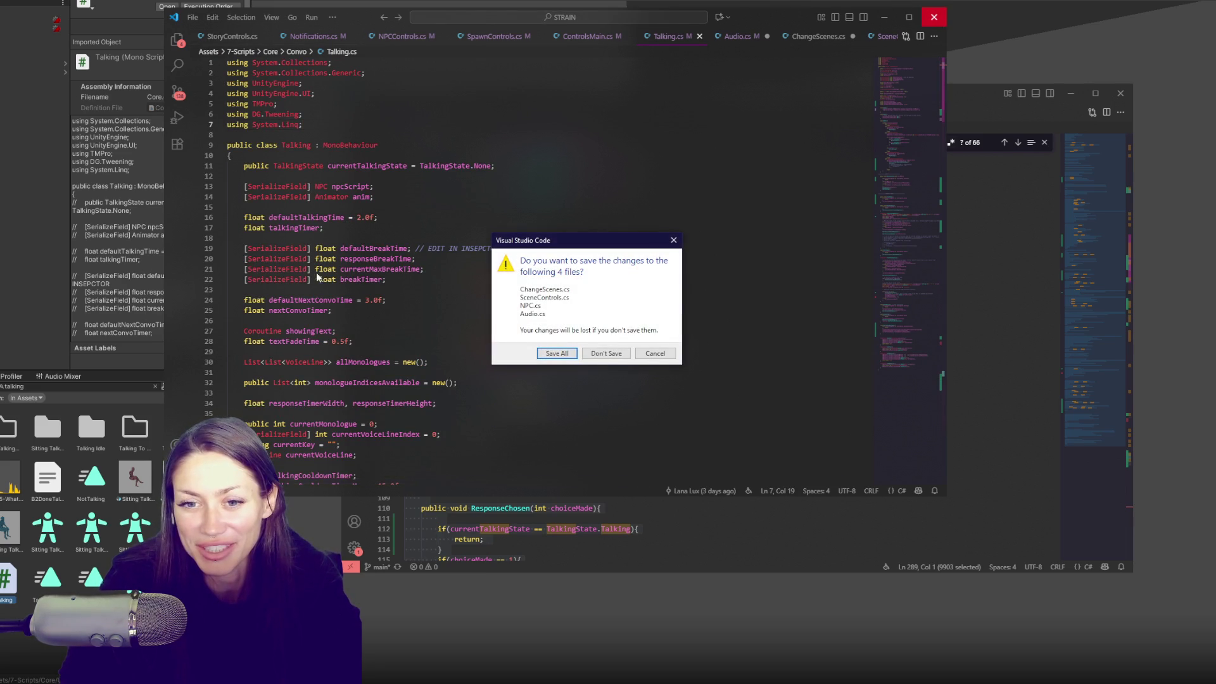
pyautogui.click(601, 355)
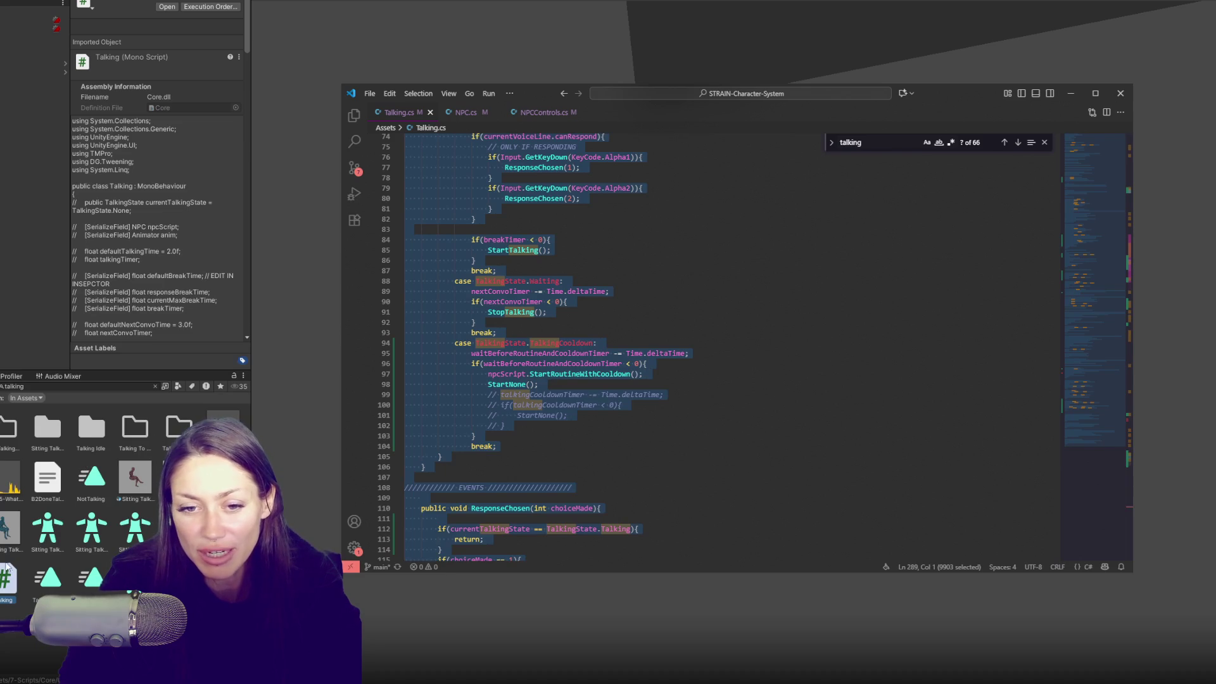
pyautogui.click(297, 329)
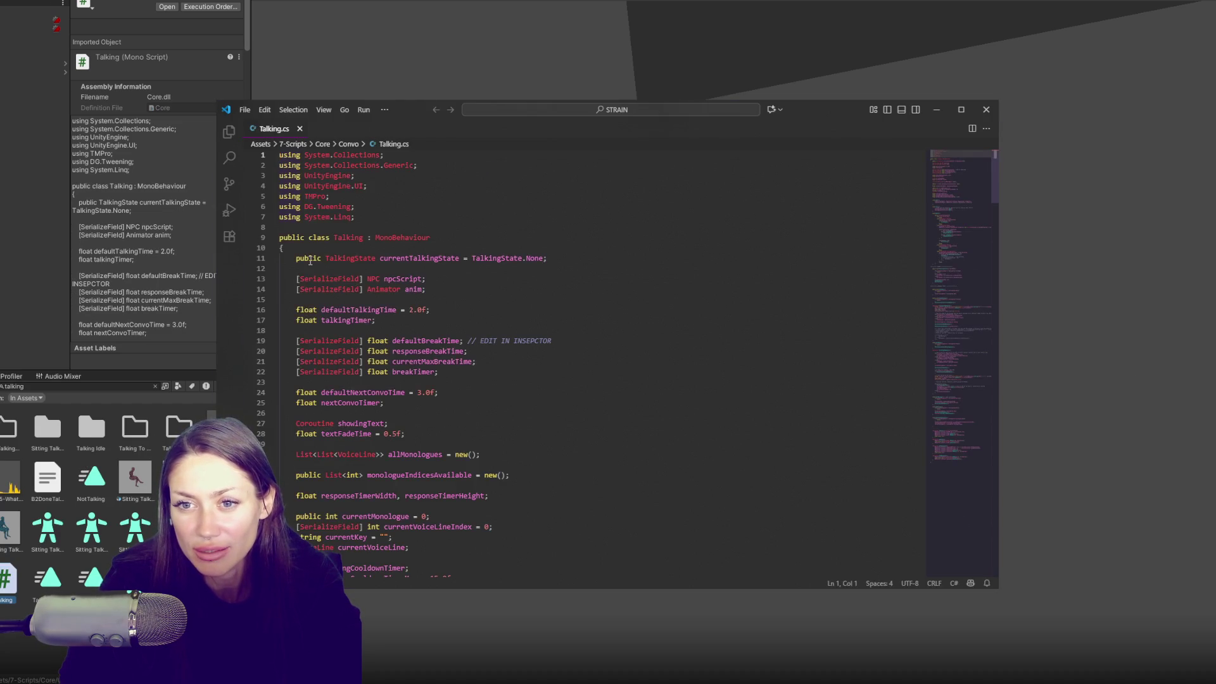
# Comment out lines 11–286 of Talking.cs, save, and switch to Unity to recompile.
pyautogui.moveTo(311, 261)
pyautogui.mouseDown()
pyautogui.moveTo(393, 601)
pyautogui.moveTo(413, 236)
pyautogui.mouseUp()
pyautogui.hotkey('ctrl', '/')
pyautogui.click(727, 408)
pyautogui.hotkey('ctrl', 's')
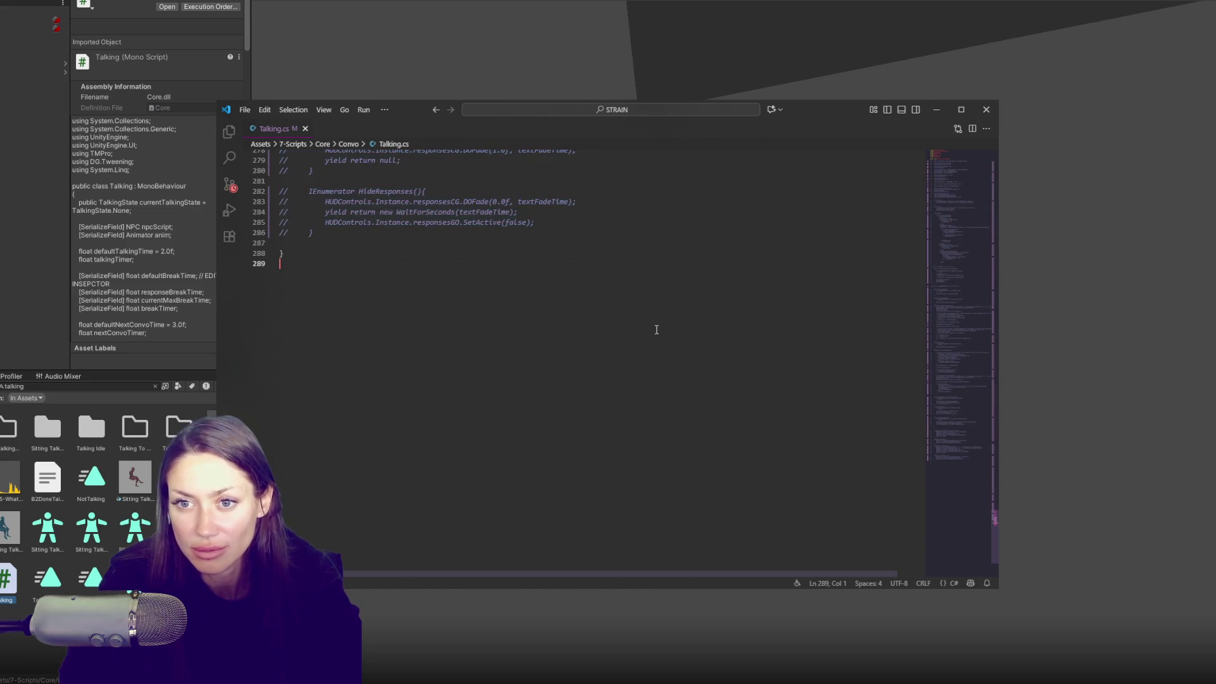
pyautogui.click(14, 566)
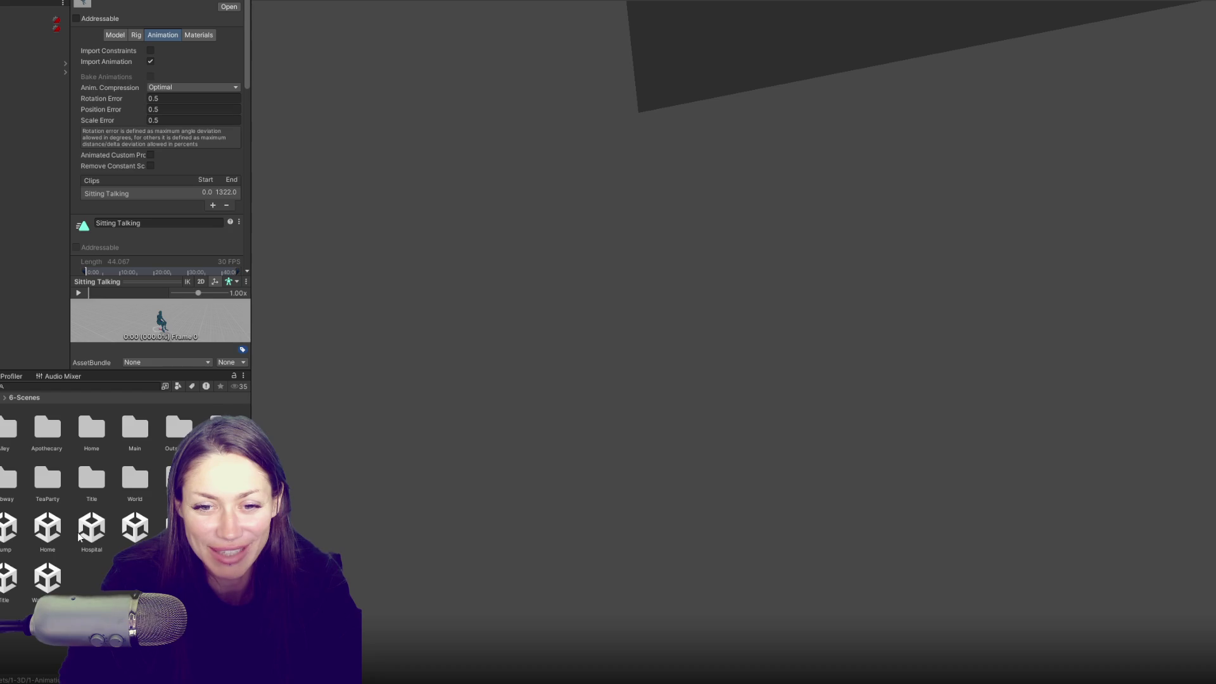
# Clear the asset selection, minimise Unity Hub, and check the commented Talking.cs before returning to Unity.
pyautogui.click(105, 551)
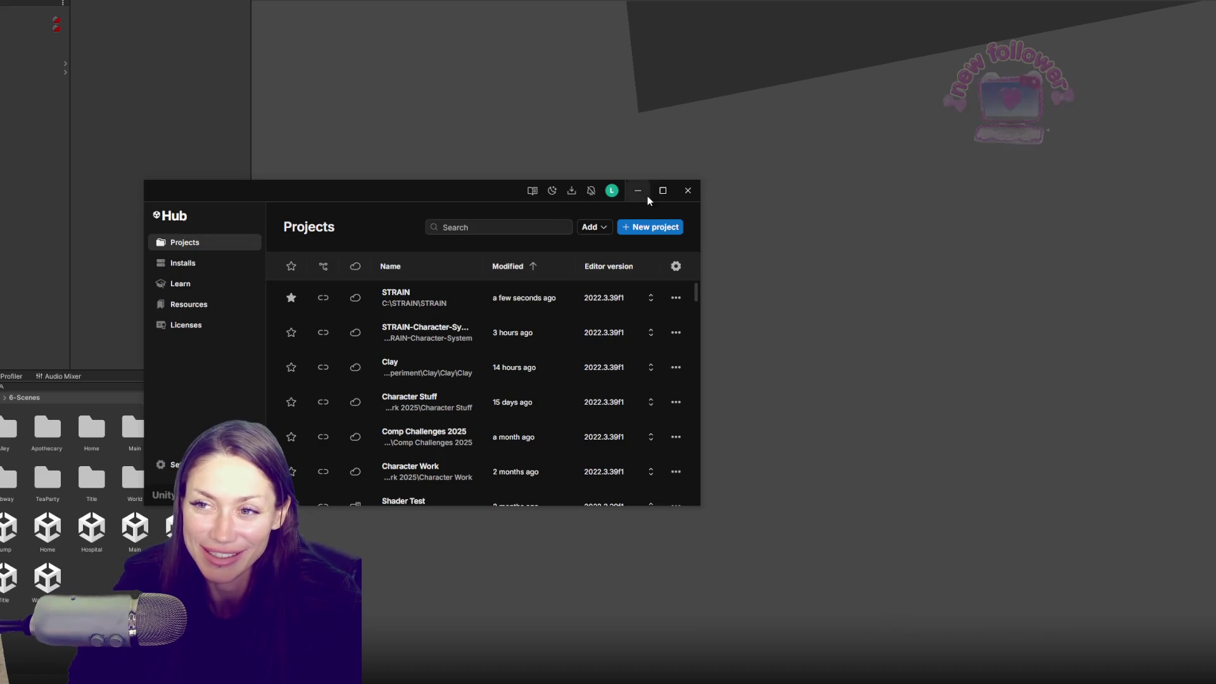
pyautogui.click(644, 191)
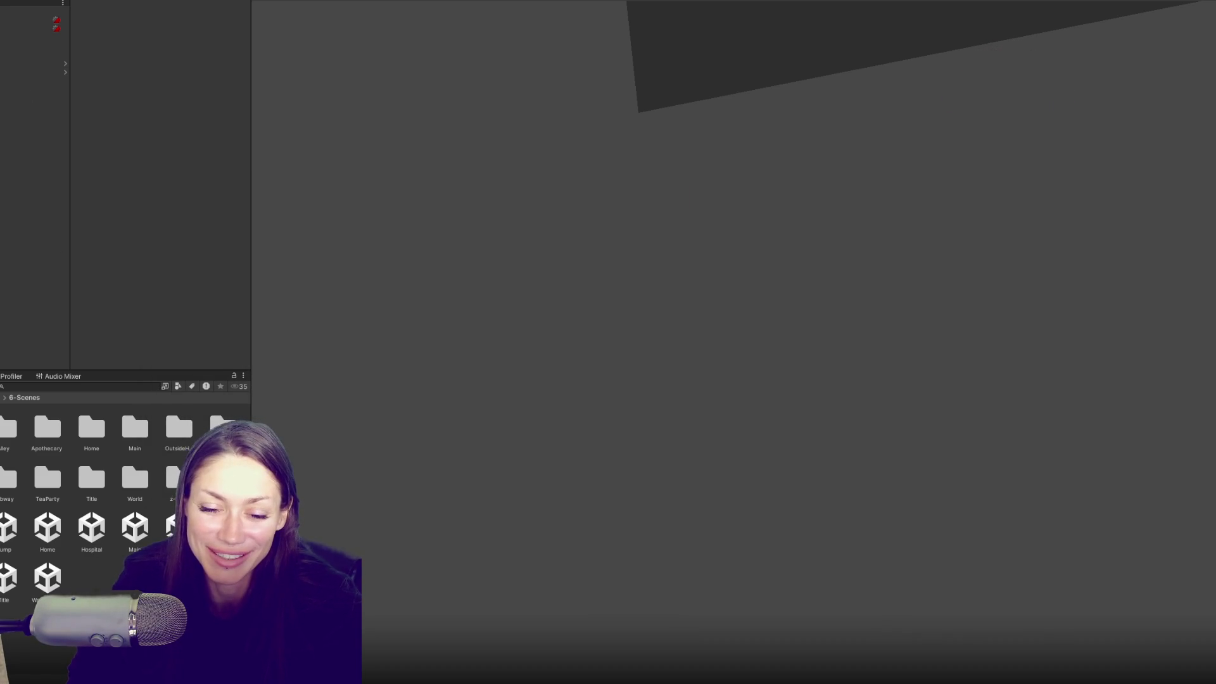
pyautogui.hotkey('alt', 'Tab')
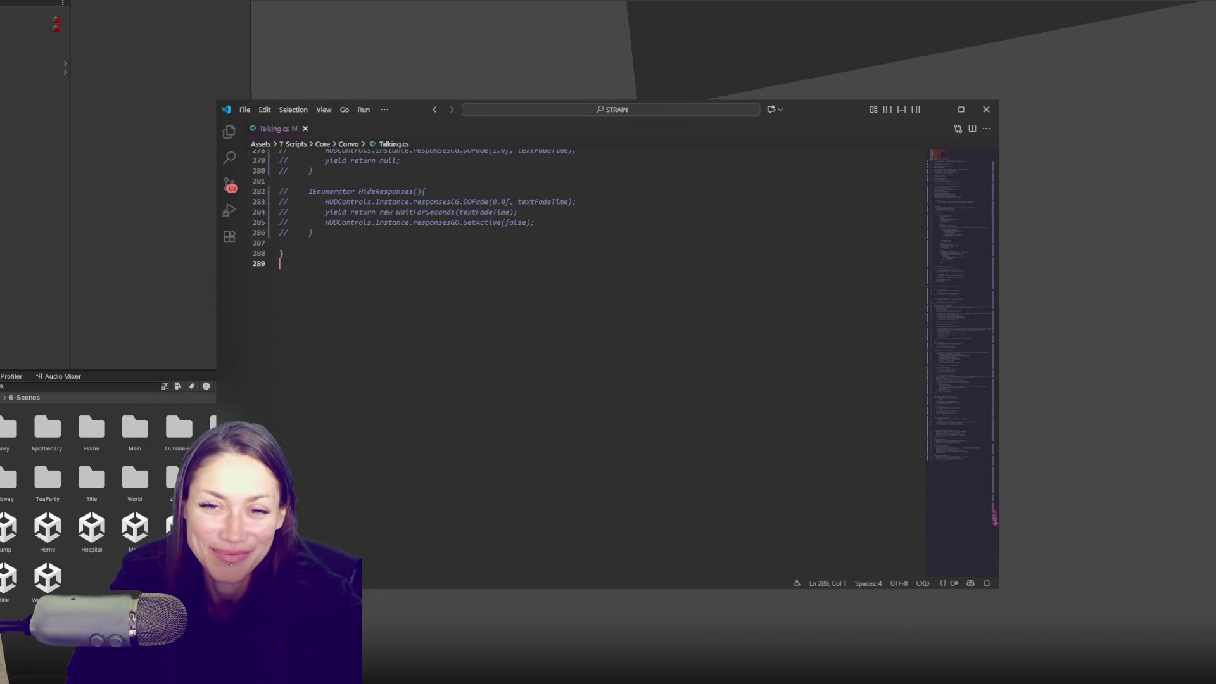
pyautogui.click(105, 397)
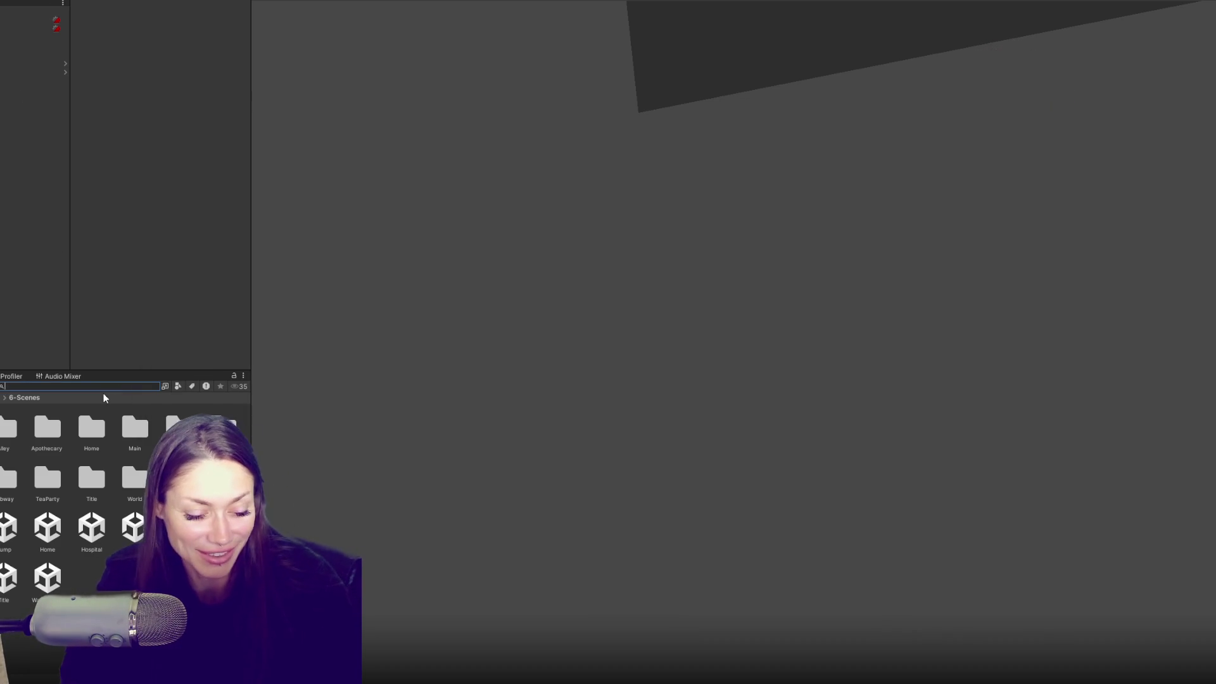
# Search 'routine' in the Project window and open the Routine script.
pyautogui.write('routine')
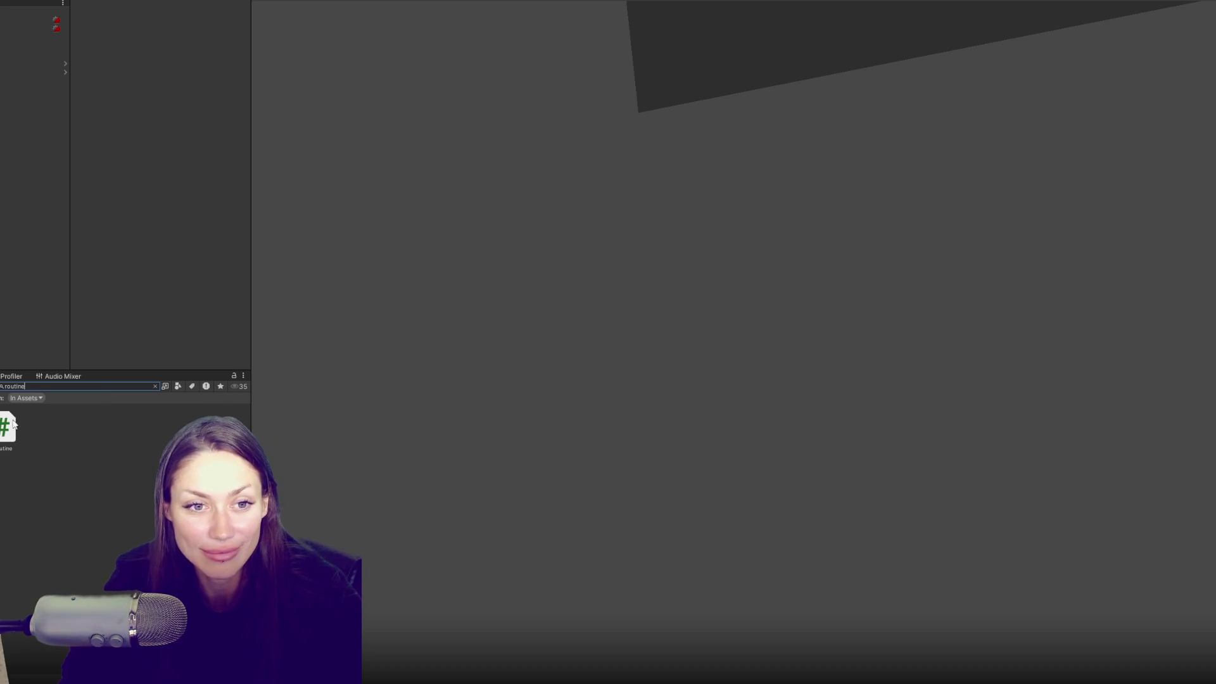
pyautogui.doubleClick(9, 426)
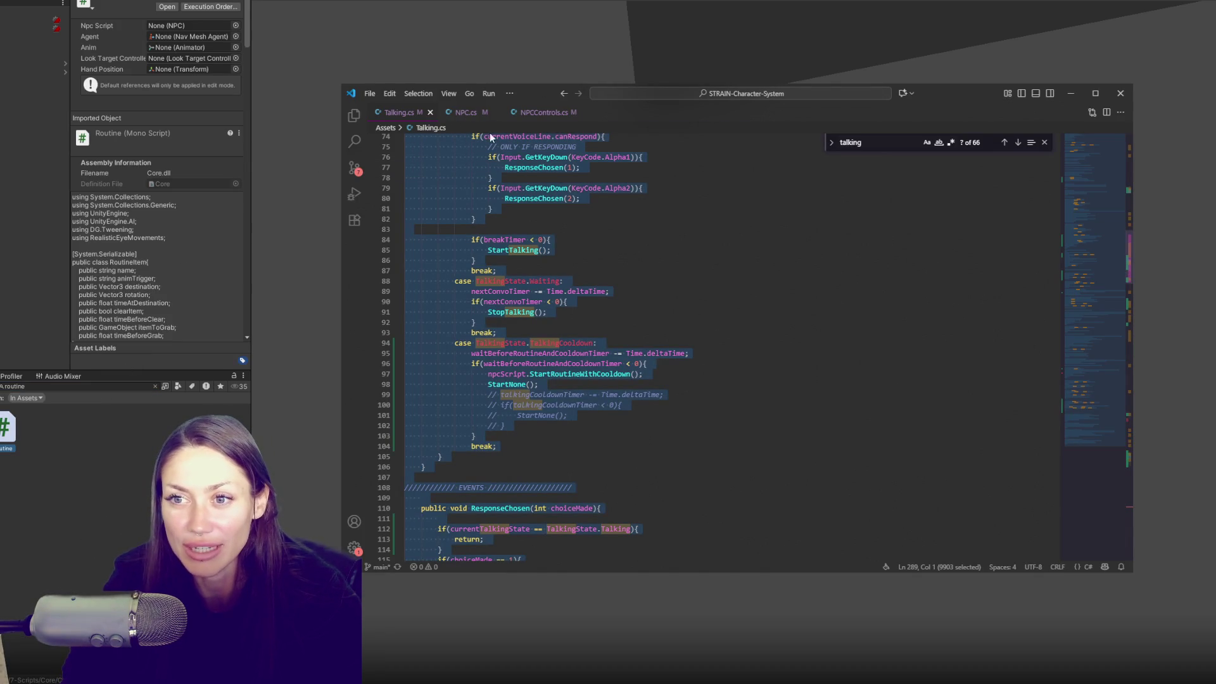
pyautogui.click(47, 386)
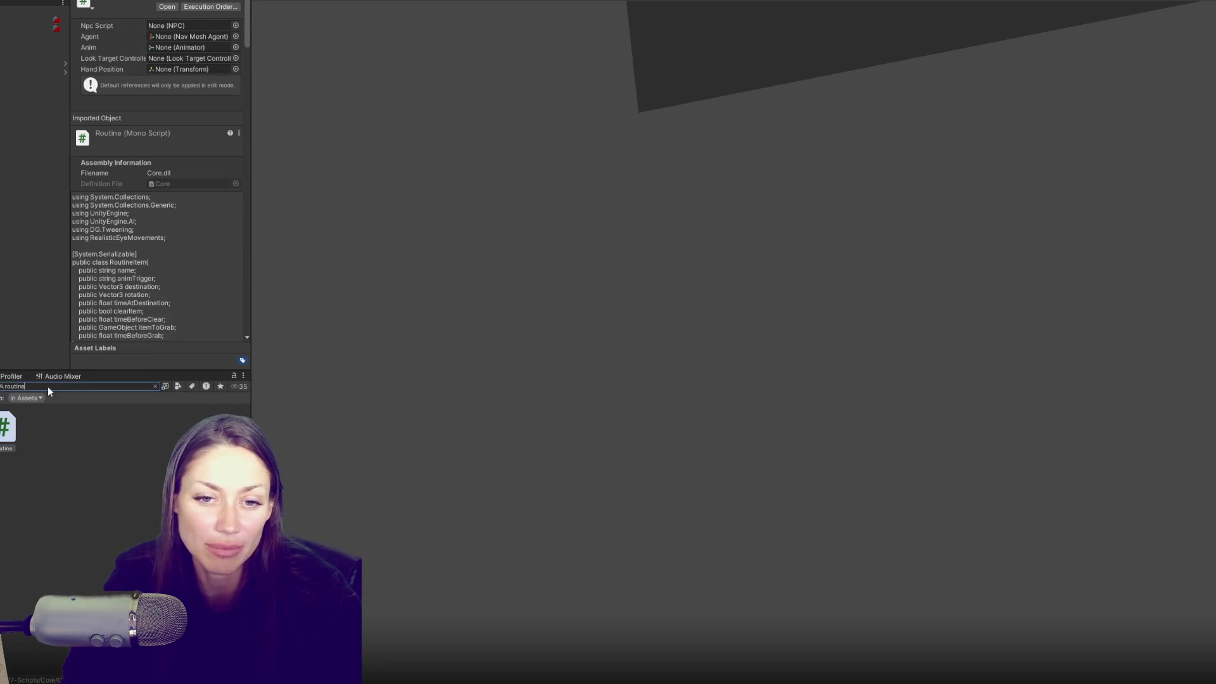
# Search 'npc' and filter the results to Script type only.
pyautogui.write('npc')
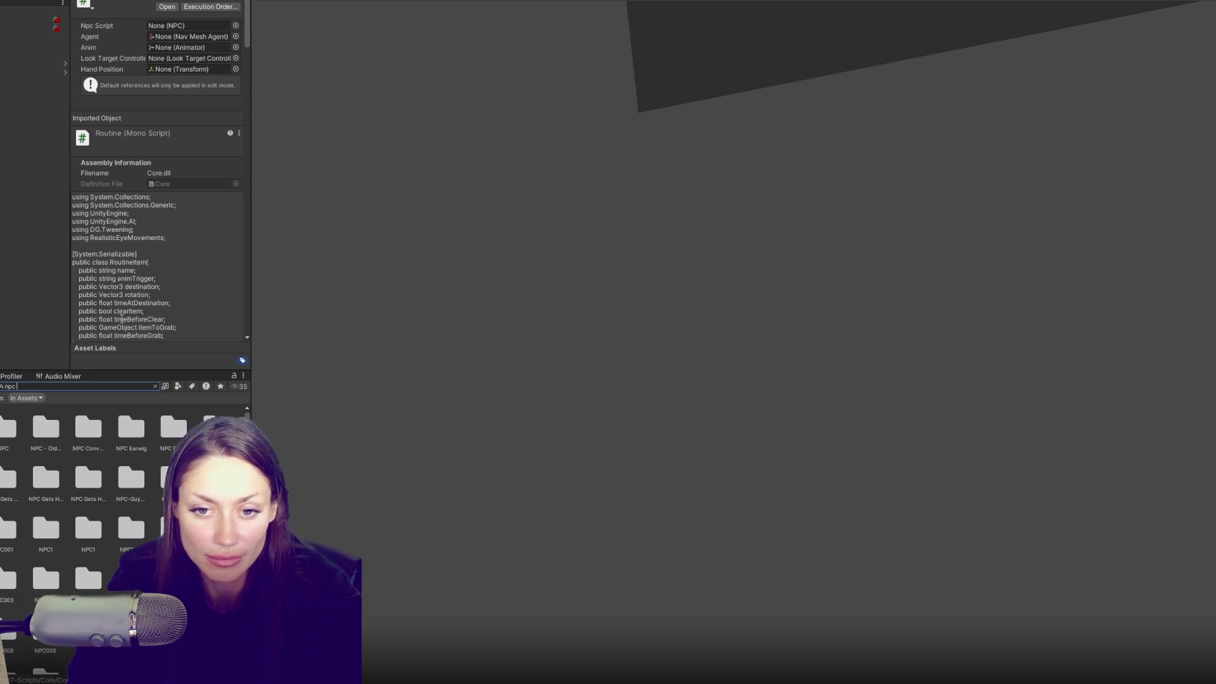
pyautogui.click(178, 386)
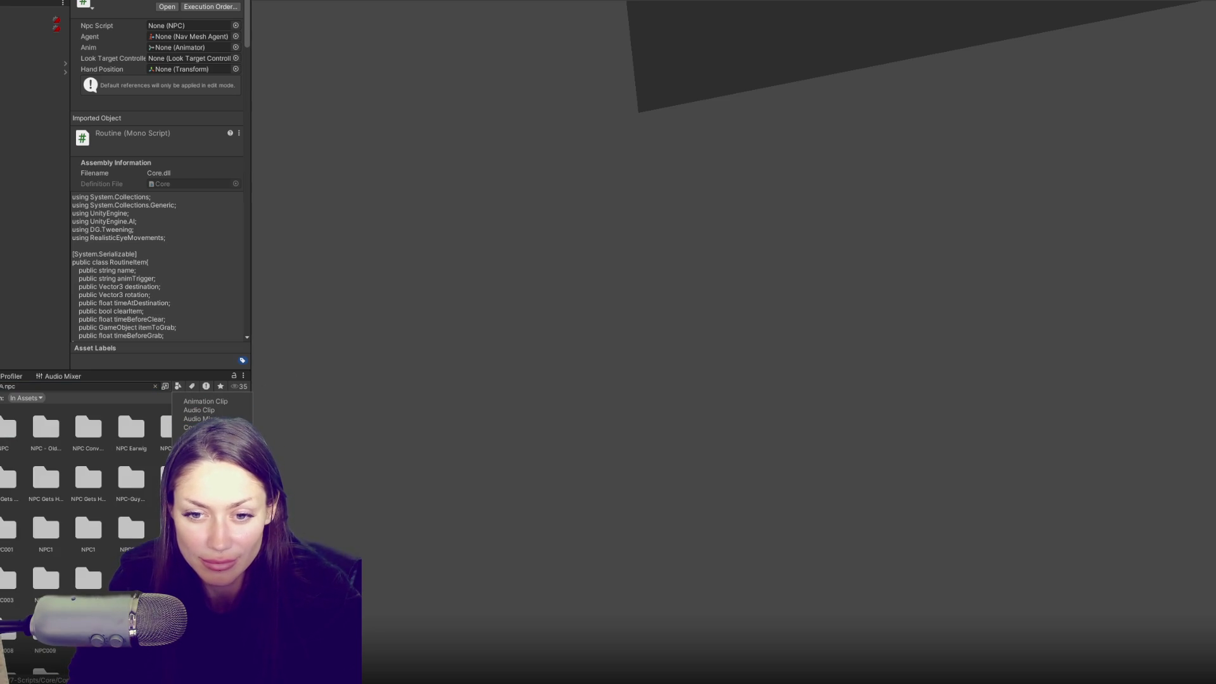
pyautogui.click(203, 506)
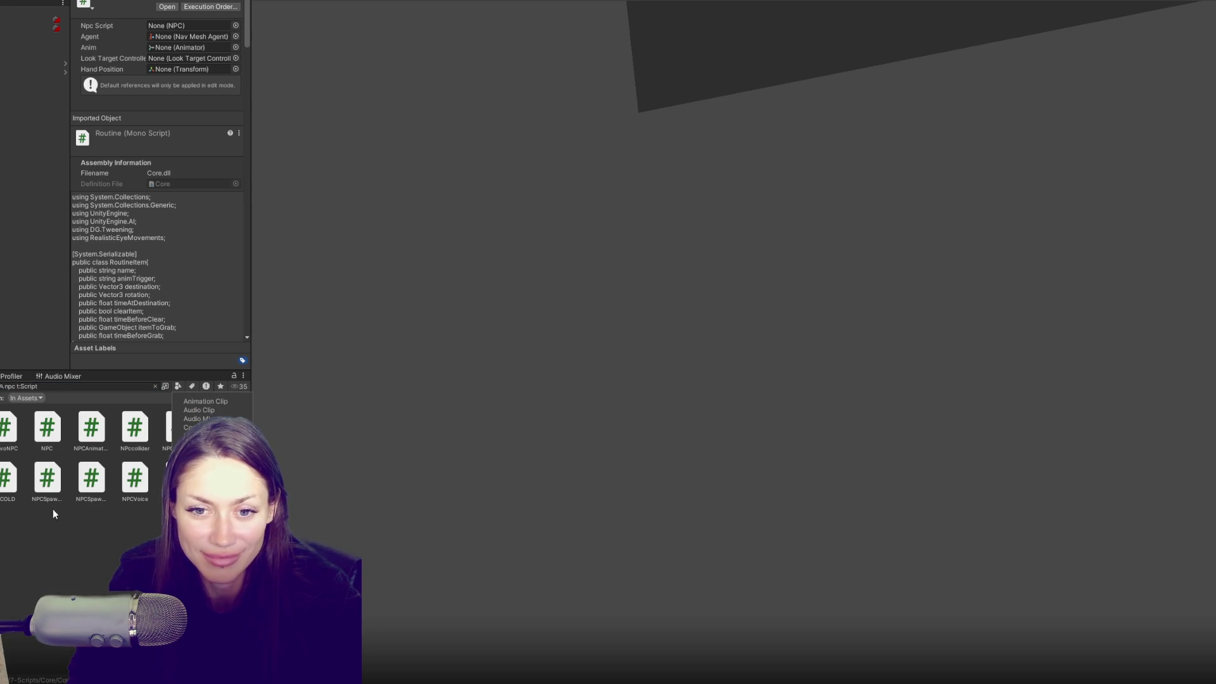
# Open NPC.cs and NPCControls.cs in VS Code and close the Routine.cs tab.
pyautogui.doubleClick(47, 427)
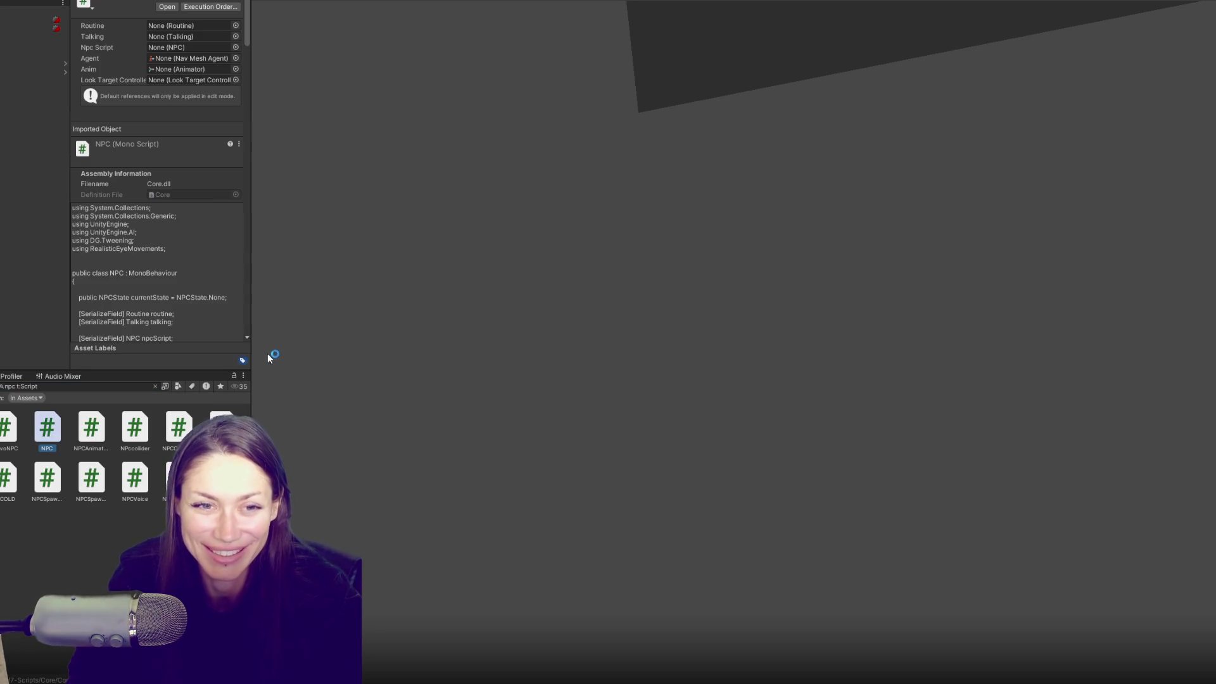
pyautogui.scroll(-3, 625, 361)
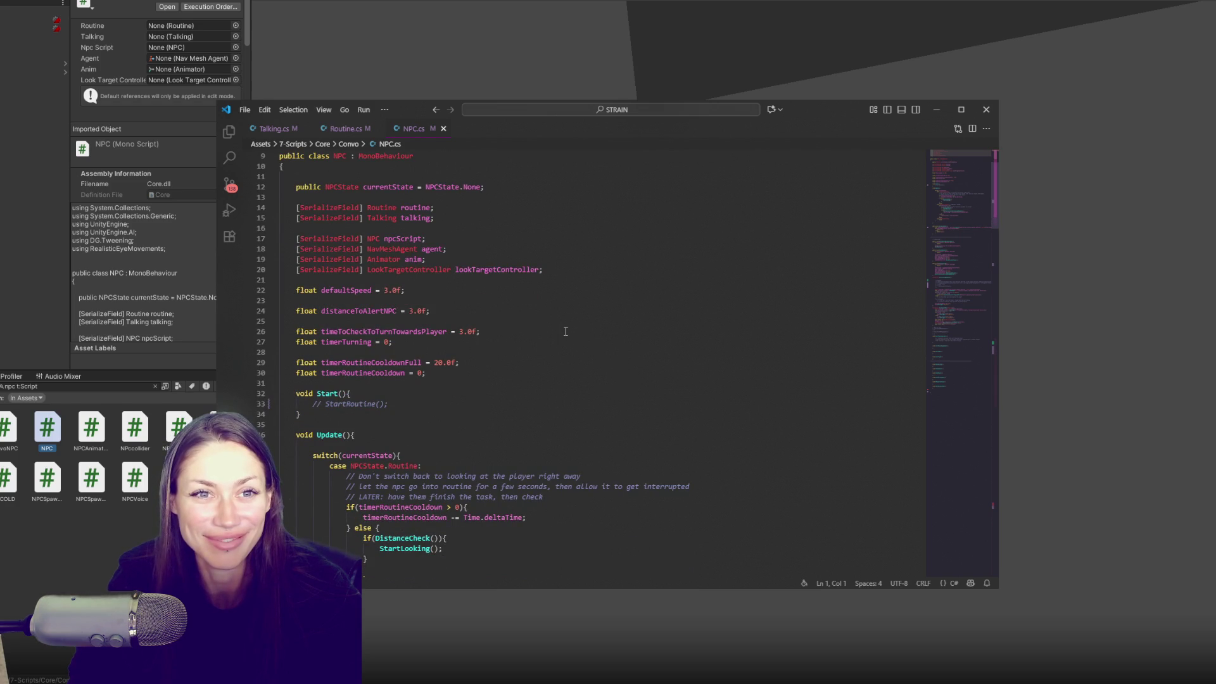
pyautogui.scroll(-2, 446, 207)
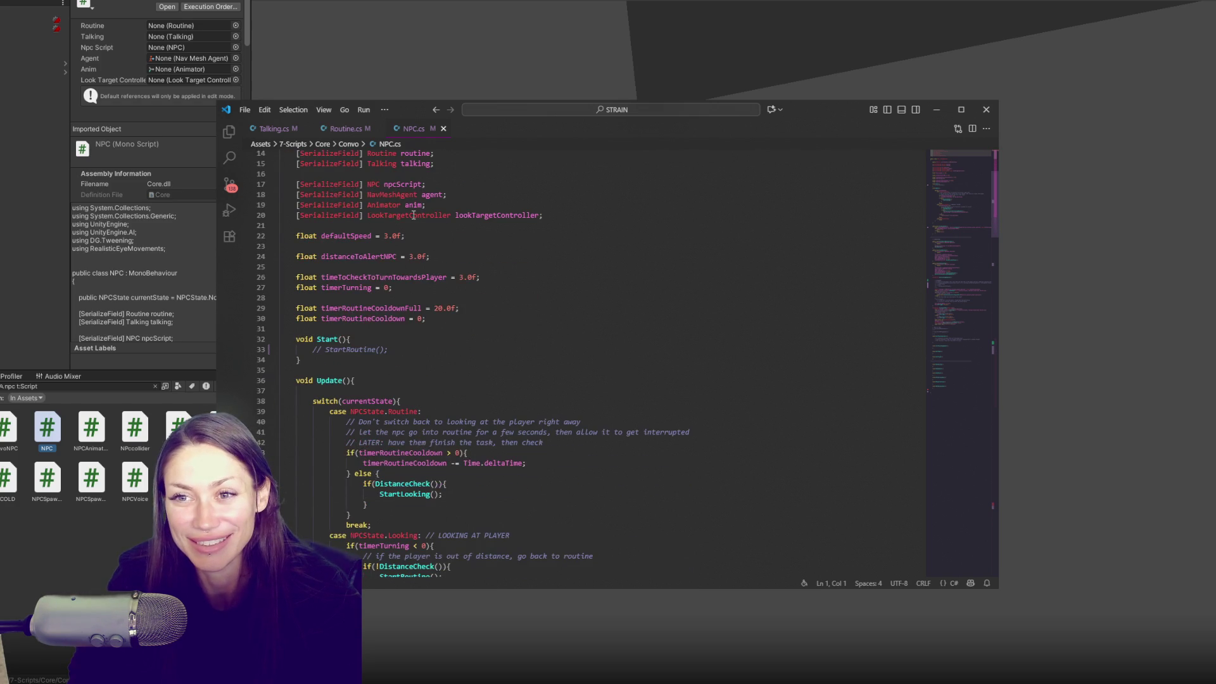
pyautogui.click(368, 129)
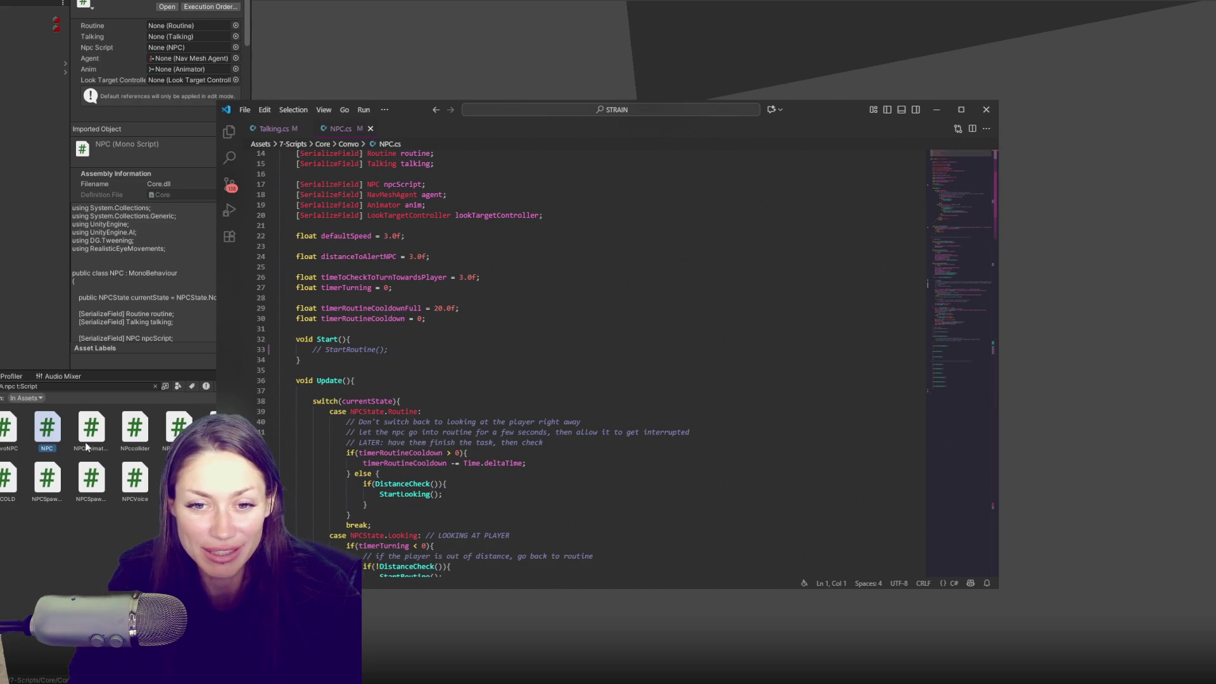
pyautogui.click(178, 427)
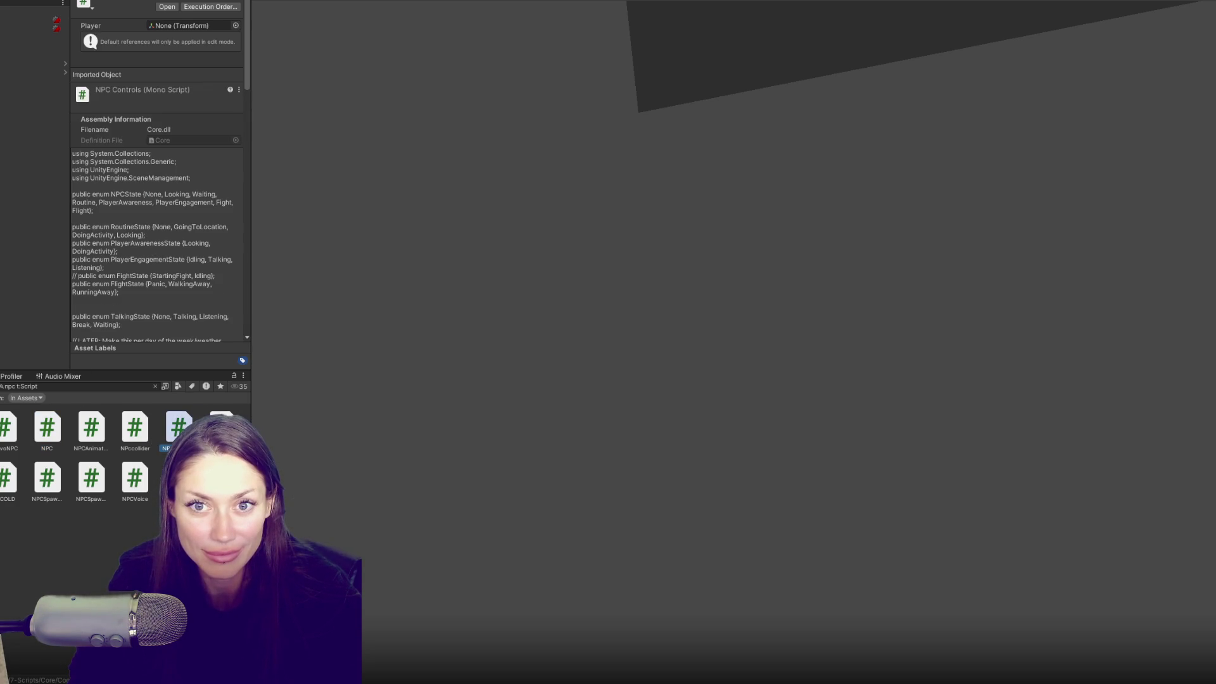
pyautogui.scroll(-2, 410, 424)
pyautogui.scroll(-15, 410, 425)
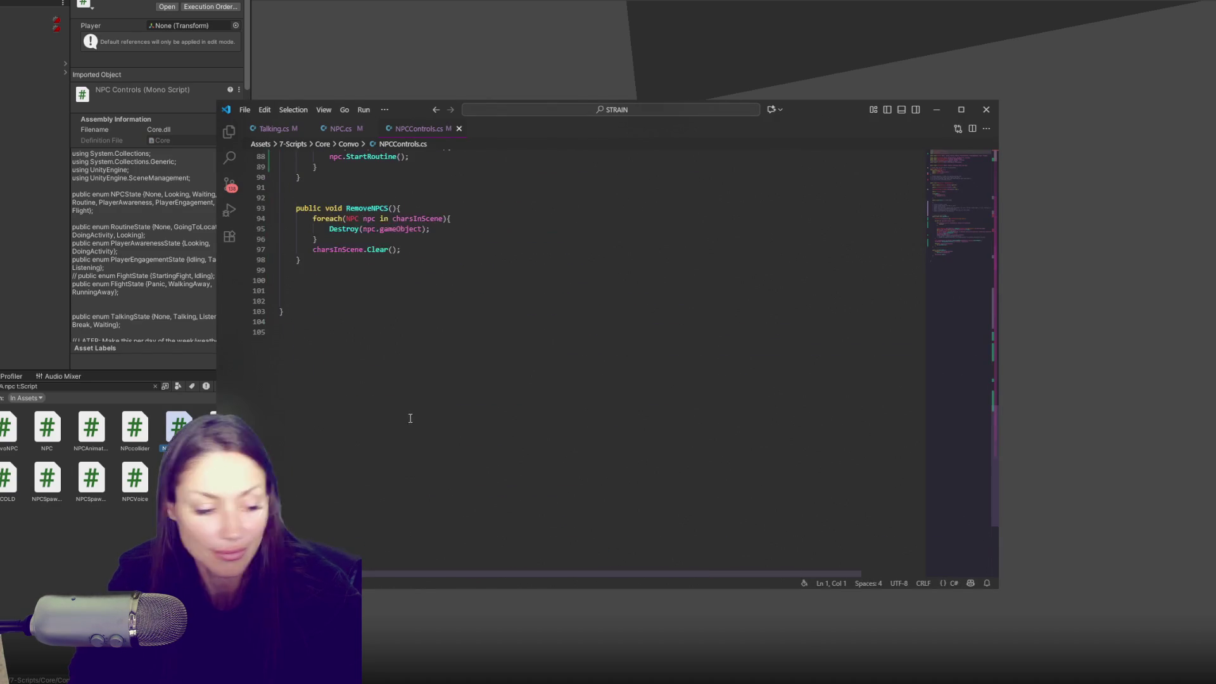
pyautogui.scroll(5, 407, 420)
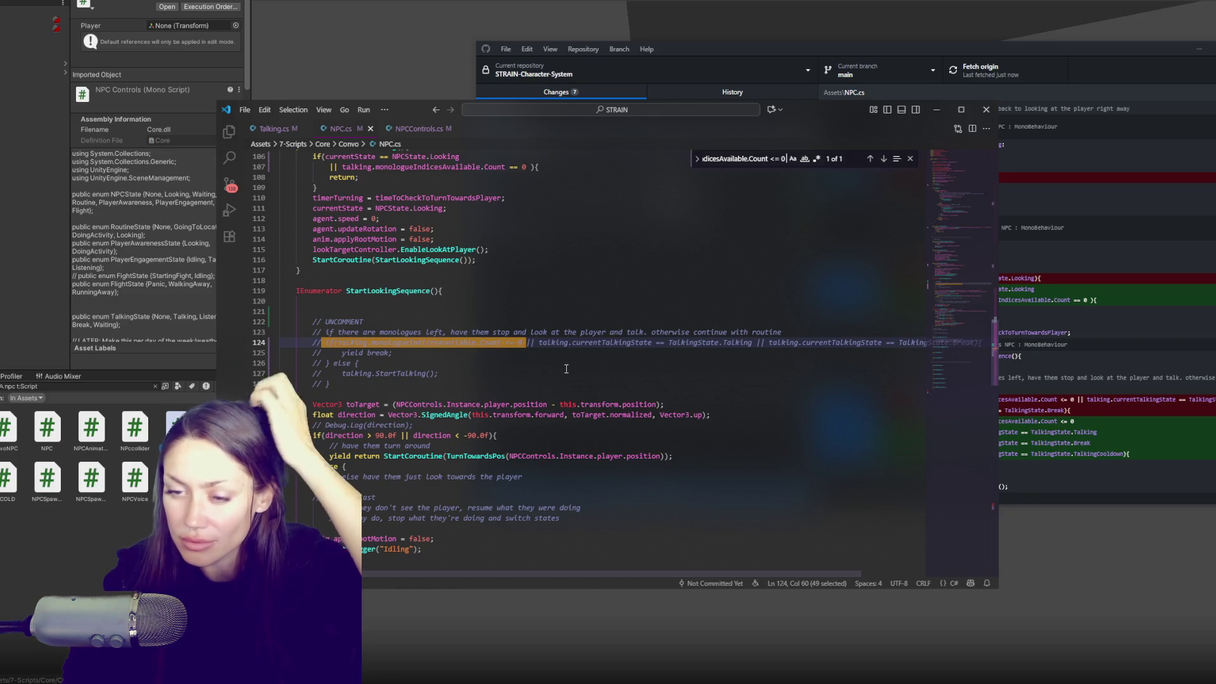
# Uncomment lines 124–128 of NPC.cs and delete the blank line and UNCOMMENT note.
pyautogui.keyDown('shift'); pyautogui.click(450, 357); pyautogui.keyUp('shift')
pyautogui.keyDown('shift'); pyautogui.click(469, 381); pyautogui.keyUp('shift')
pyautogui.hotkey('ctrl', '/')
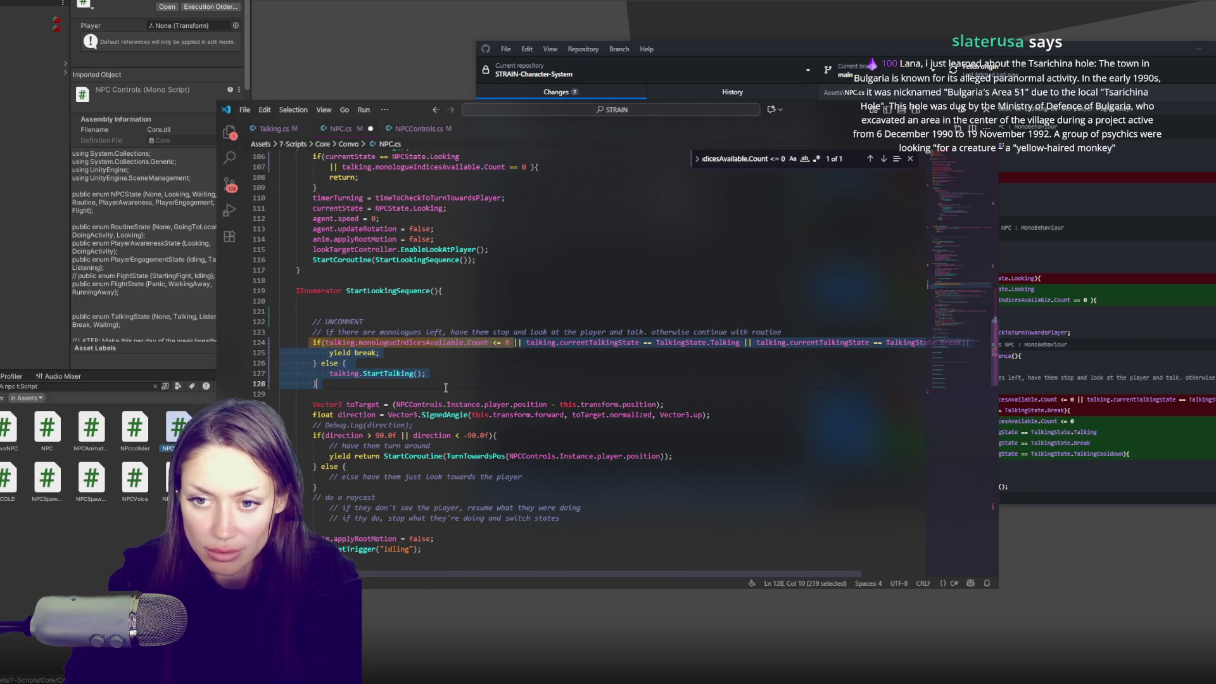
pyautogui.click(479, 378)
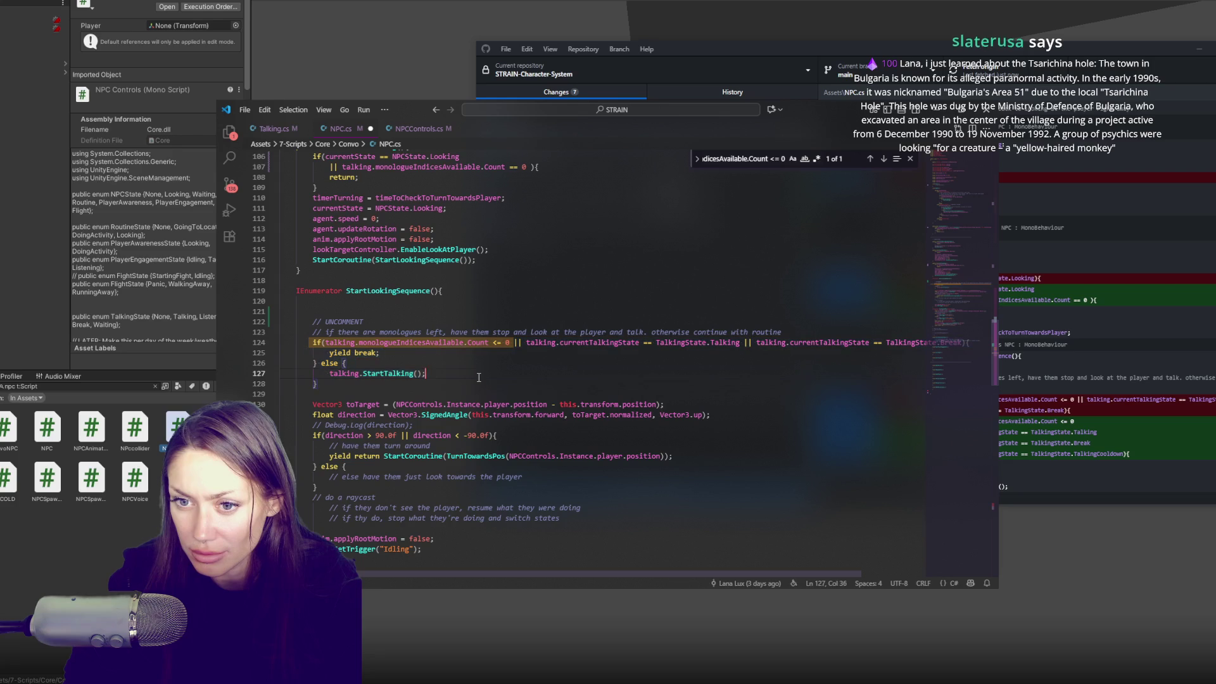
pyautogui.click(666, 324)
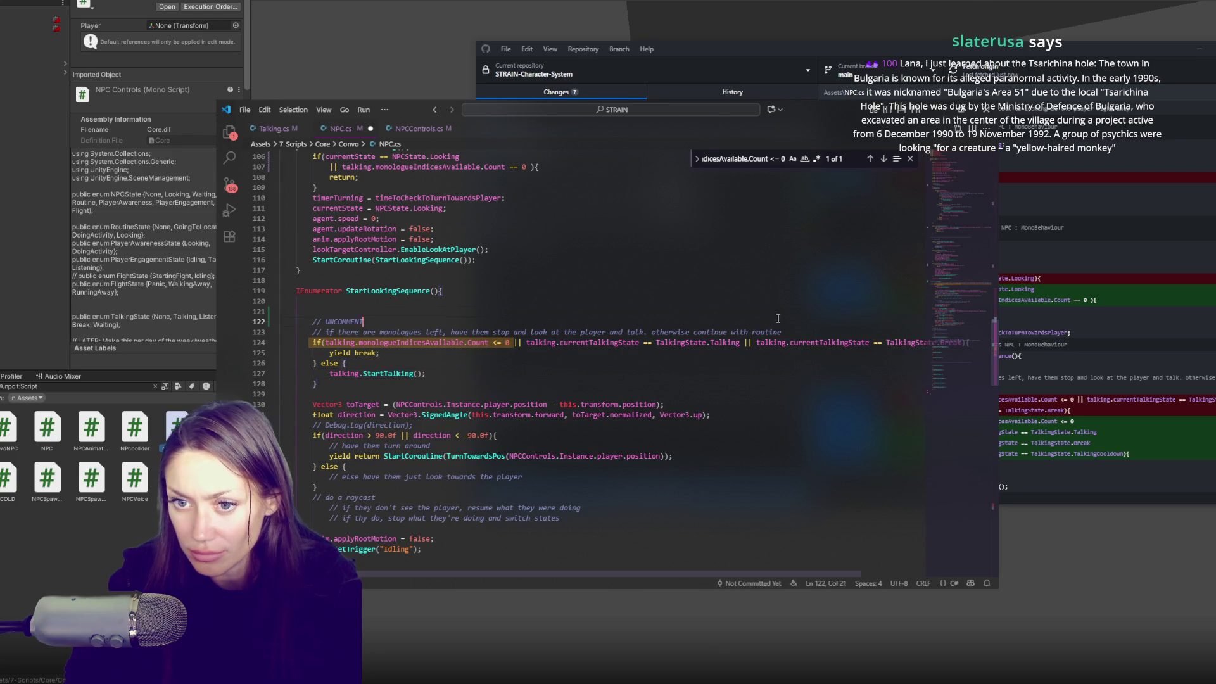
pyautogui.press('BackSpace')
pyautogui.press('BackSpace')
pyautogui.press('BackSpace')
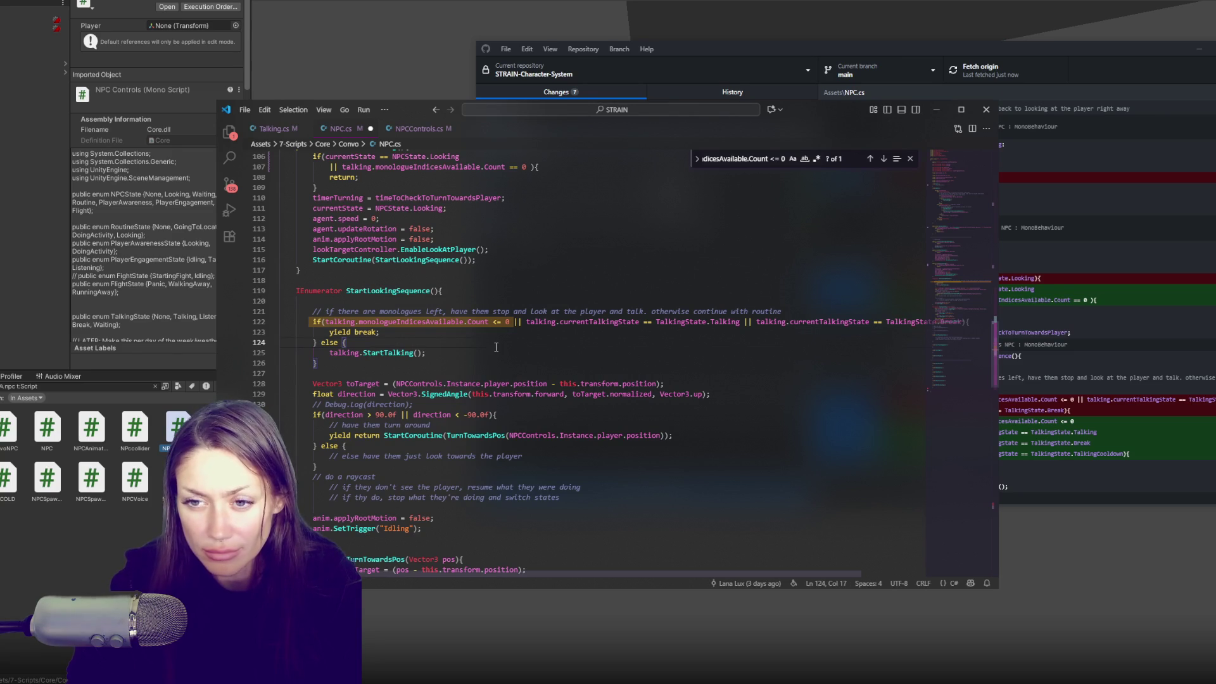
pyautogui.moveTo(693, 575)
pyautogui.mouseDown()
pyautogui.moveTo(761, 579)
pyautogui.moveTo(670, 579)
pyautogui.mouseUp()
# Split the long monologue condition so the Break check sits on its own line.
pyautogui.click(513, 321)
pyautogui.press('Return')
pyautogui.press('Tab')
pyautogui.click(563, 332)
pyautogui.press('Return')
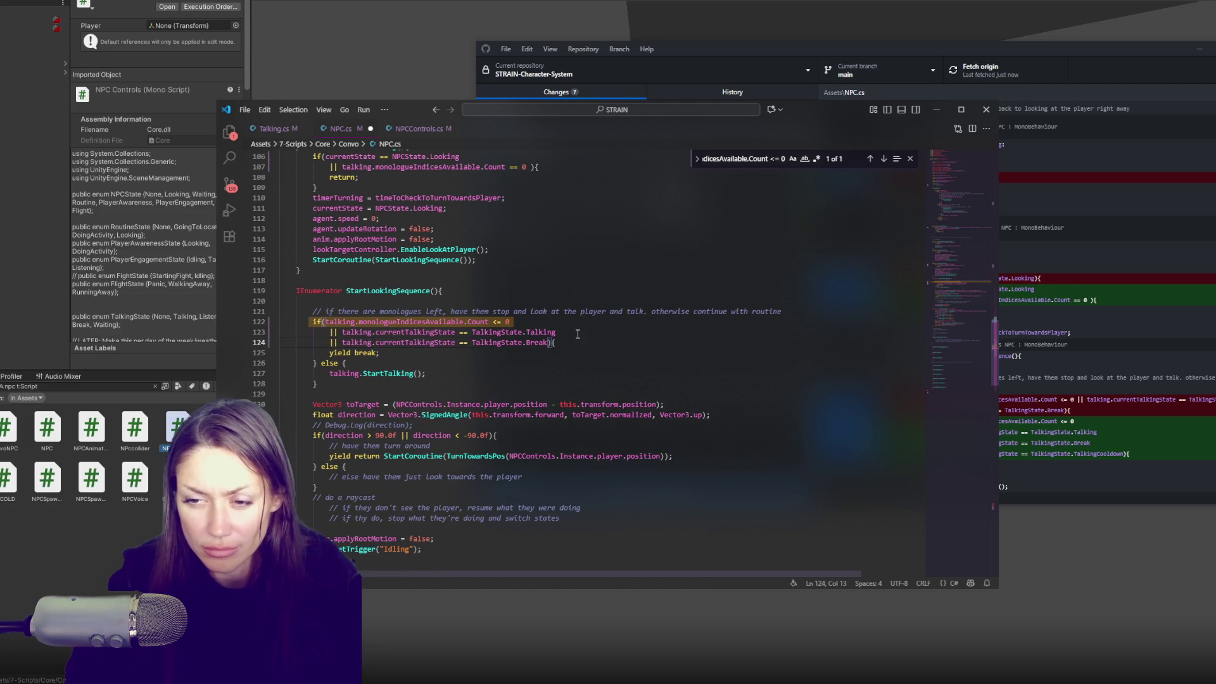
pyautogui.click(551, 343)
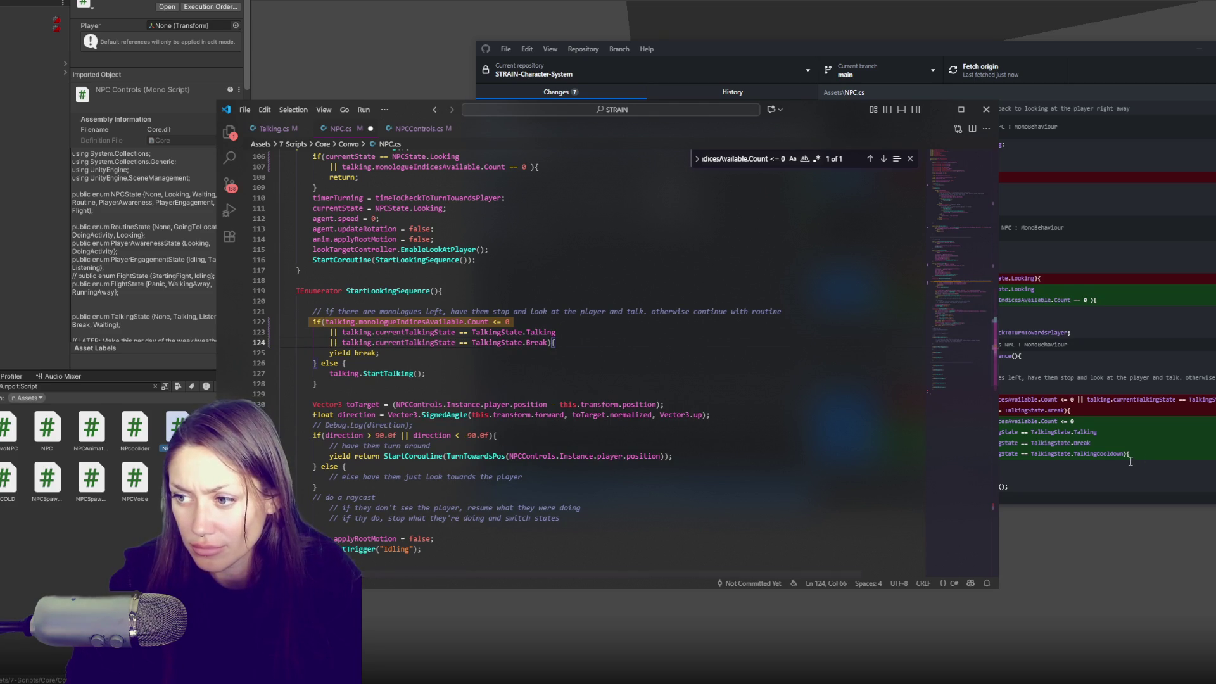
# Copy the TalkingCooldown check from the diff, insert it as line 125, and save NPC.cs.
pyautogui.moveTo(1130, 456); pyautogui.dragTo(926, 455)
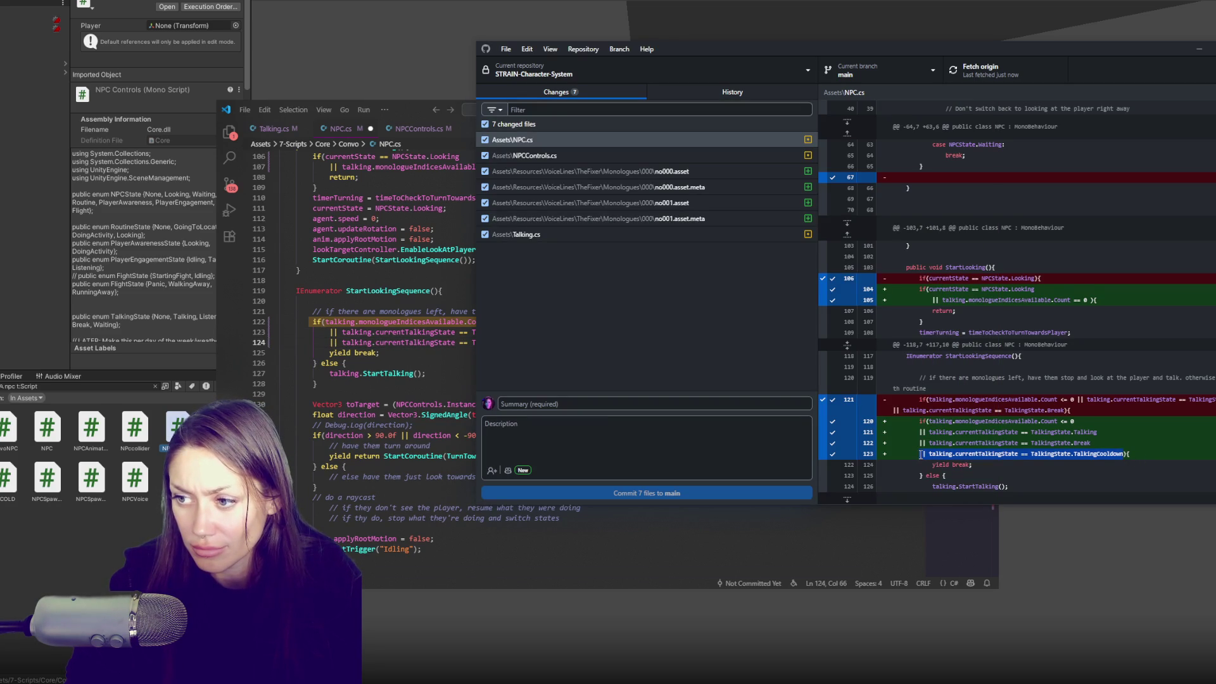
pyautogui.click(549, 342)
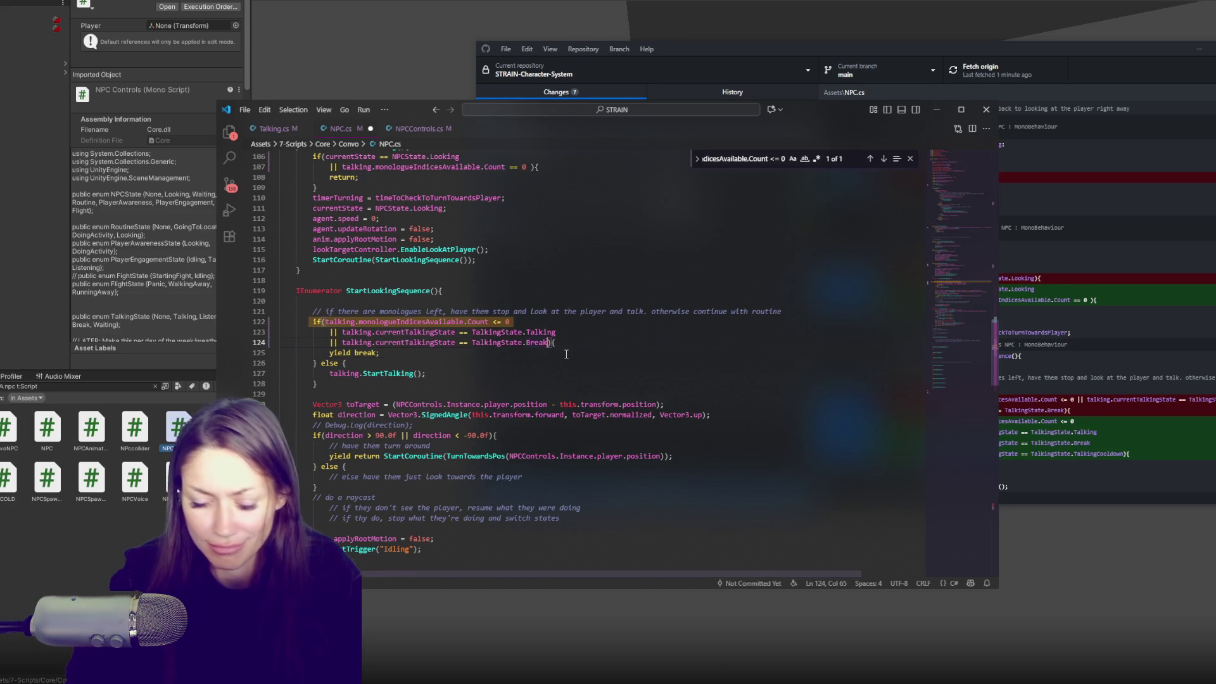
pyautogui.press('Return')
pyautogui.write('|| talking.currentTalkingState == TalkingState.TalkingCooldown')
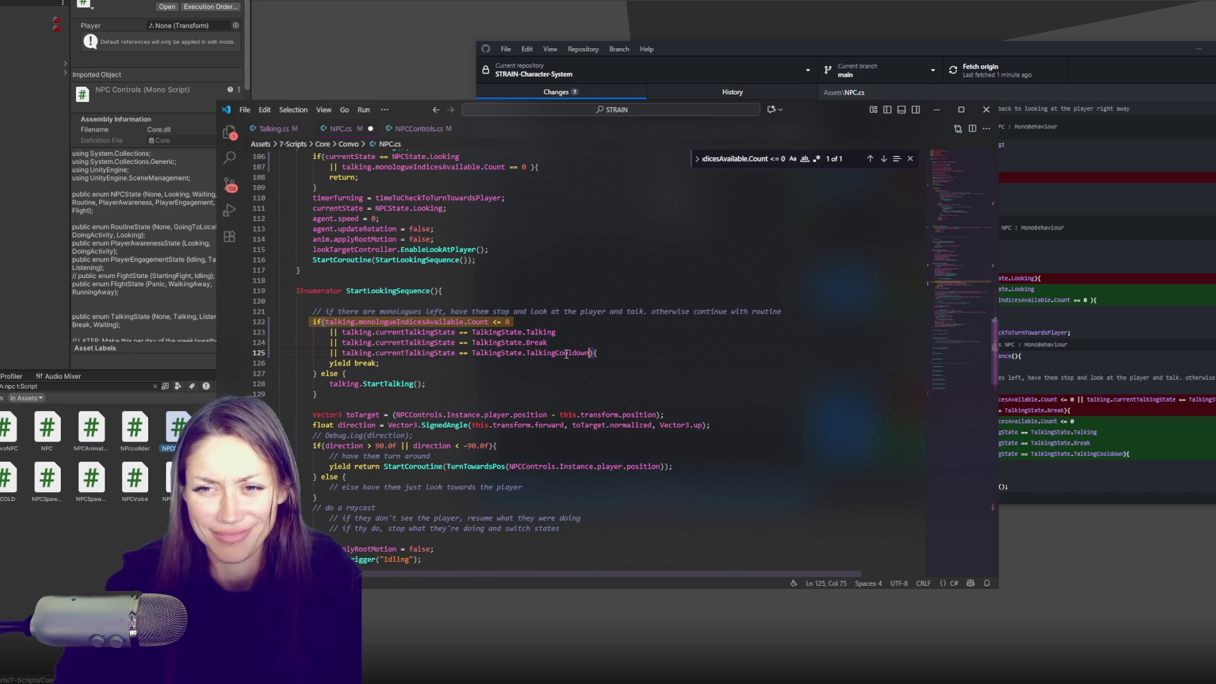
pyautogui.hotkey('ctrl', 's')
pyautogui.click(599, 353)
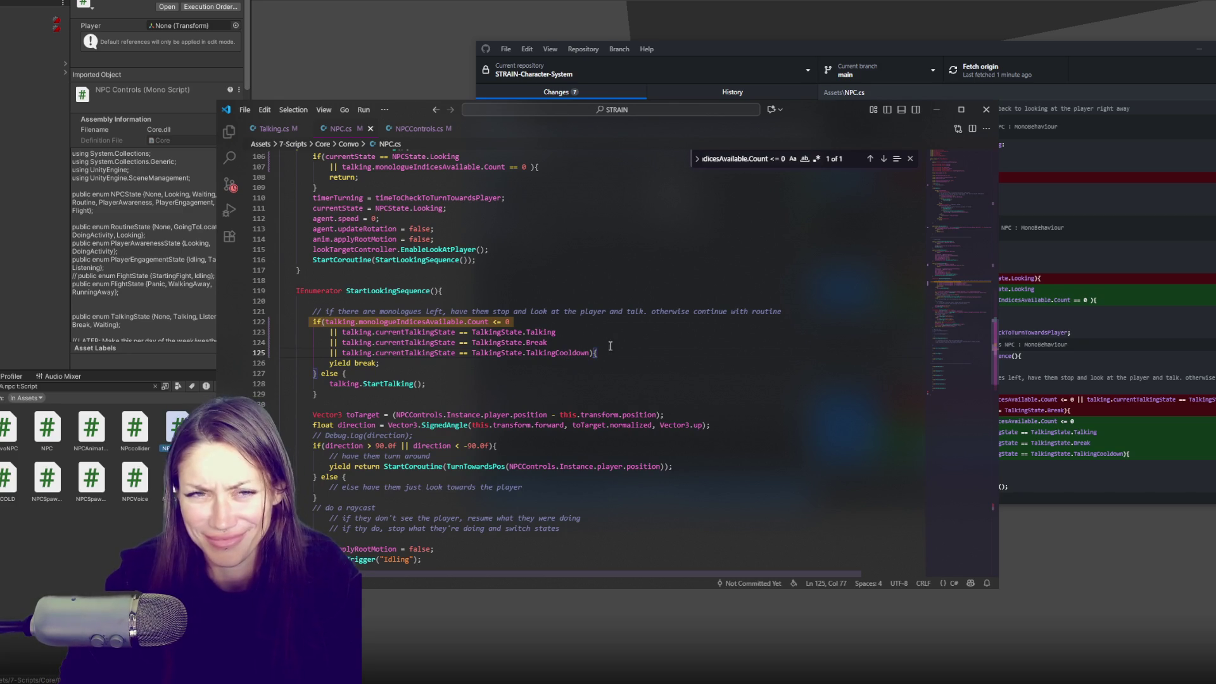
pyautogui.hotkey('alt', 'Tab')
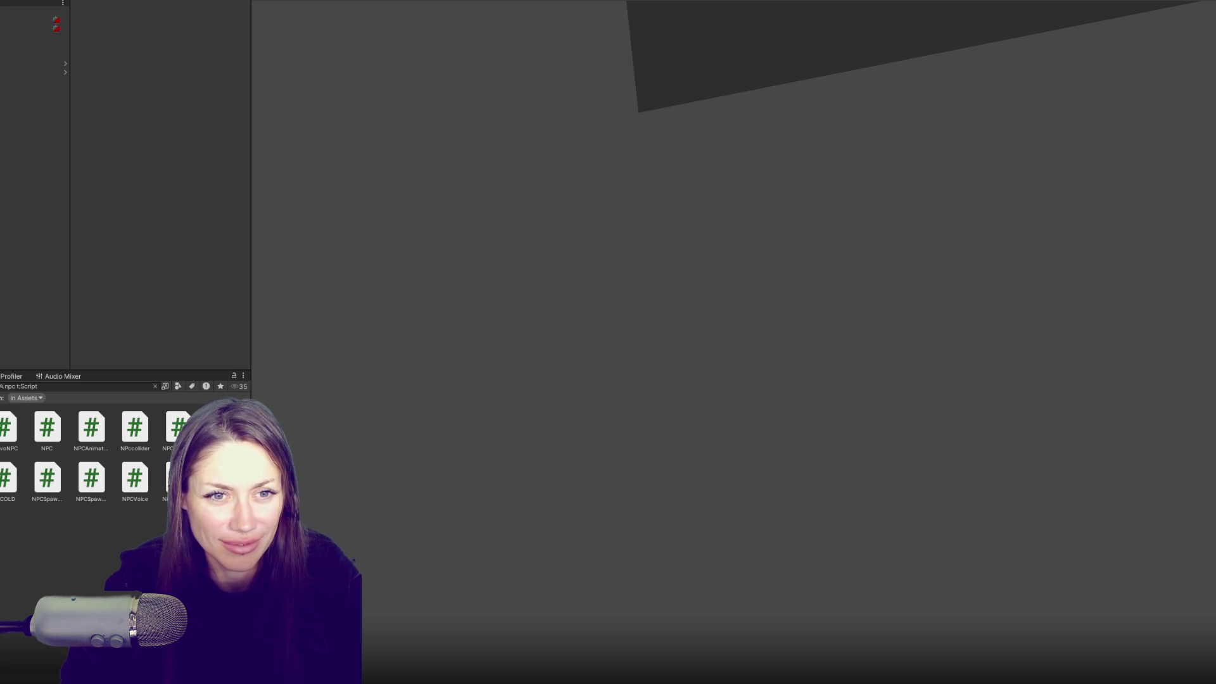
# Clear the npc search, open the Title scene, and jump to the first NPC.cs compile error.
pyautogui.press('Escape')
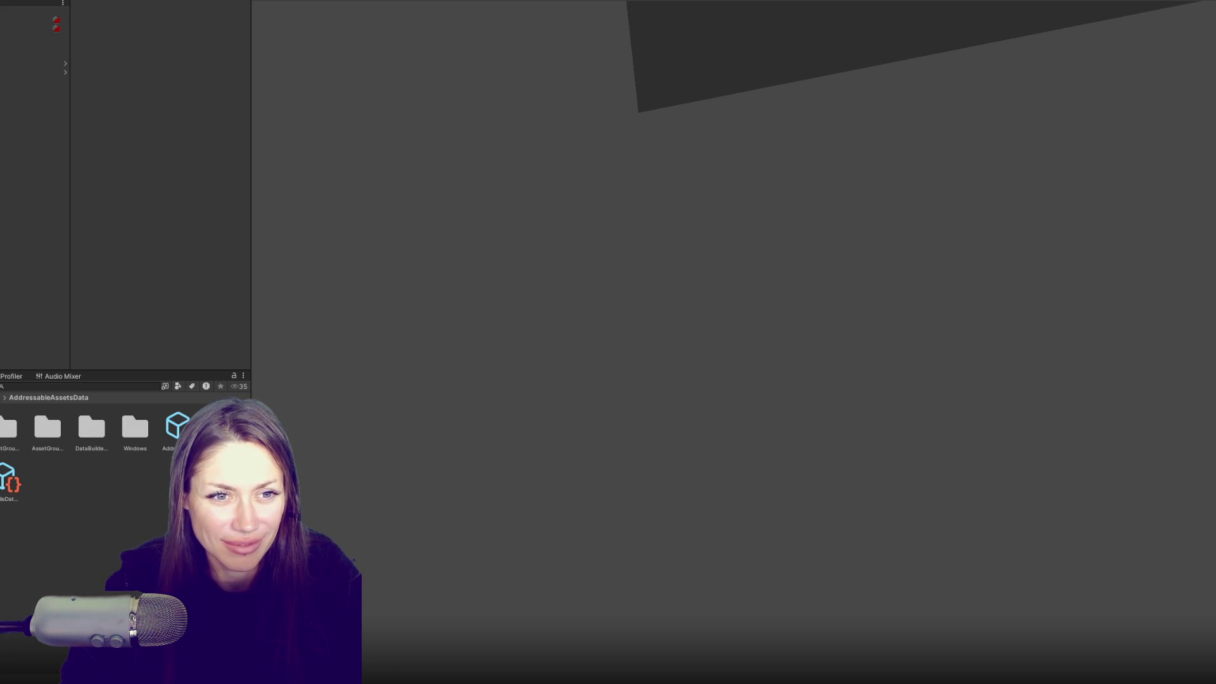
pyautogui.click(8, 580)
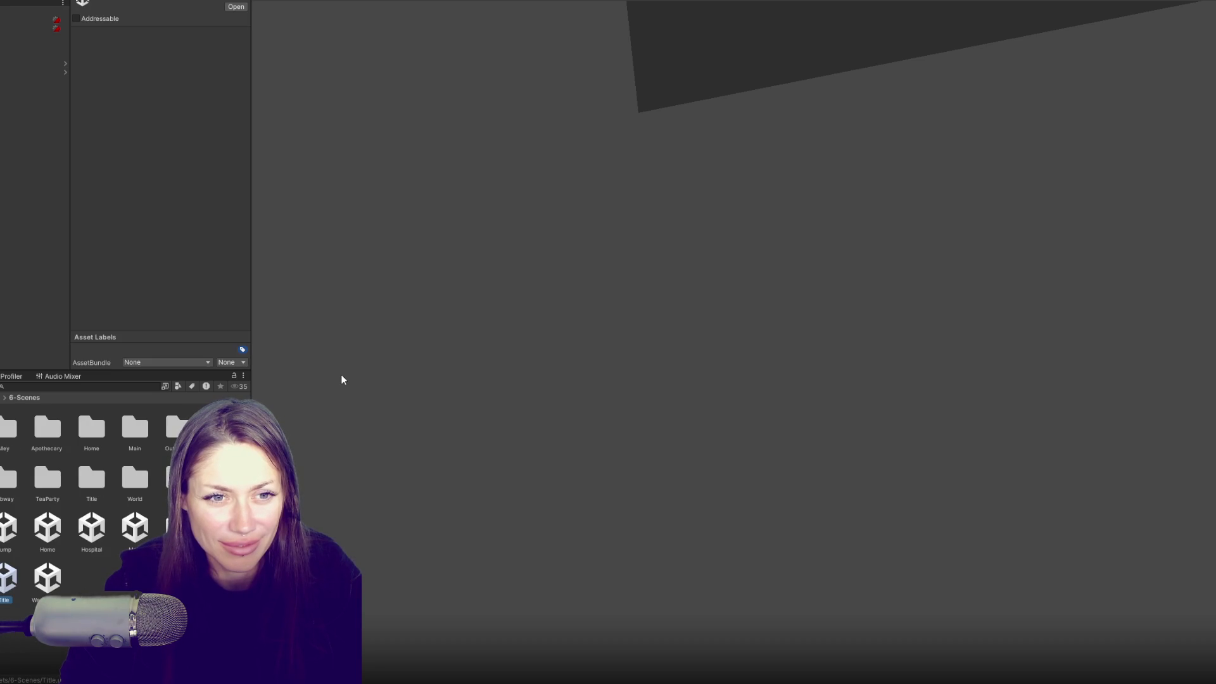
pyautogui.hotkey('ctrl', 'shift', 'c')
pyautogui.doubleClick(95, 398)
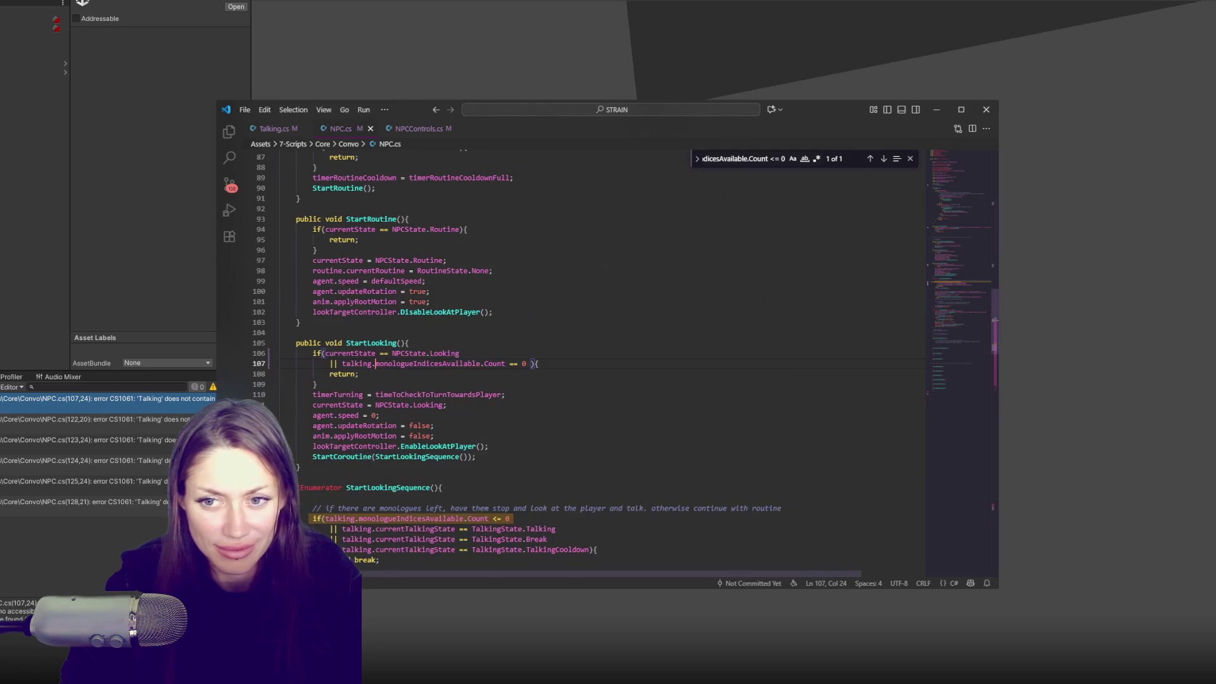
# Comment out the monologue check block on lines 122–127 of NPC.cs and save.
pyautogui.scroll(-3, 440, 445)
pyautogui.click(440, 444)
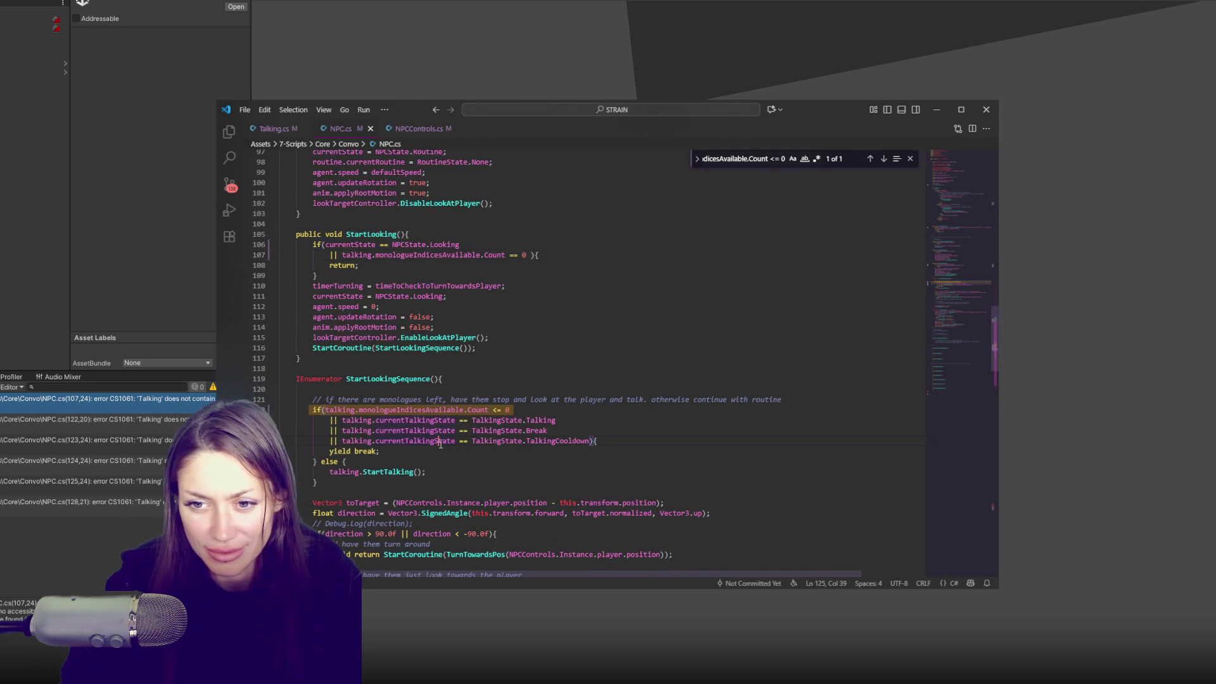
pyautogui.moveTo(384, 482)
pyautogui.mouseDown()
pyautogui.moveTo(342, 461)
pyautogui.moveTo(392, 409)
pyautogui.mouseUp()
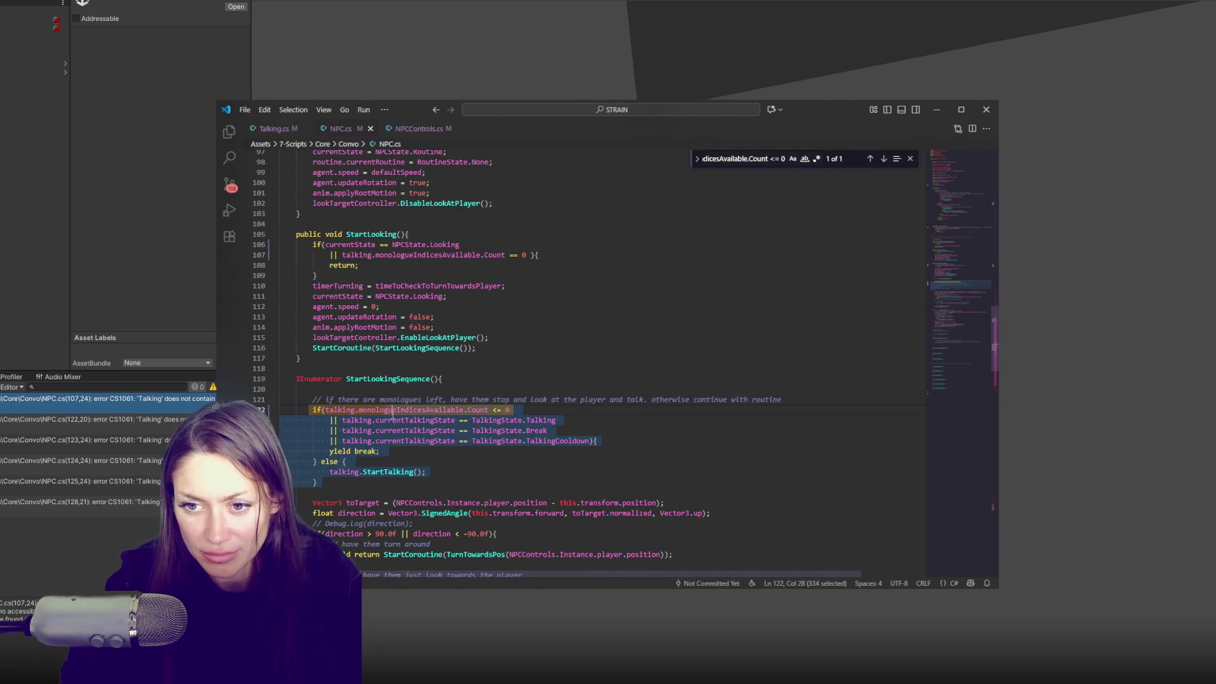
pyautogui.hotkey('ctrl', '/')
pyautogui.hotkey('ctrl', 's')
pyautogui.click(133, 205)
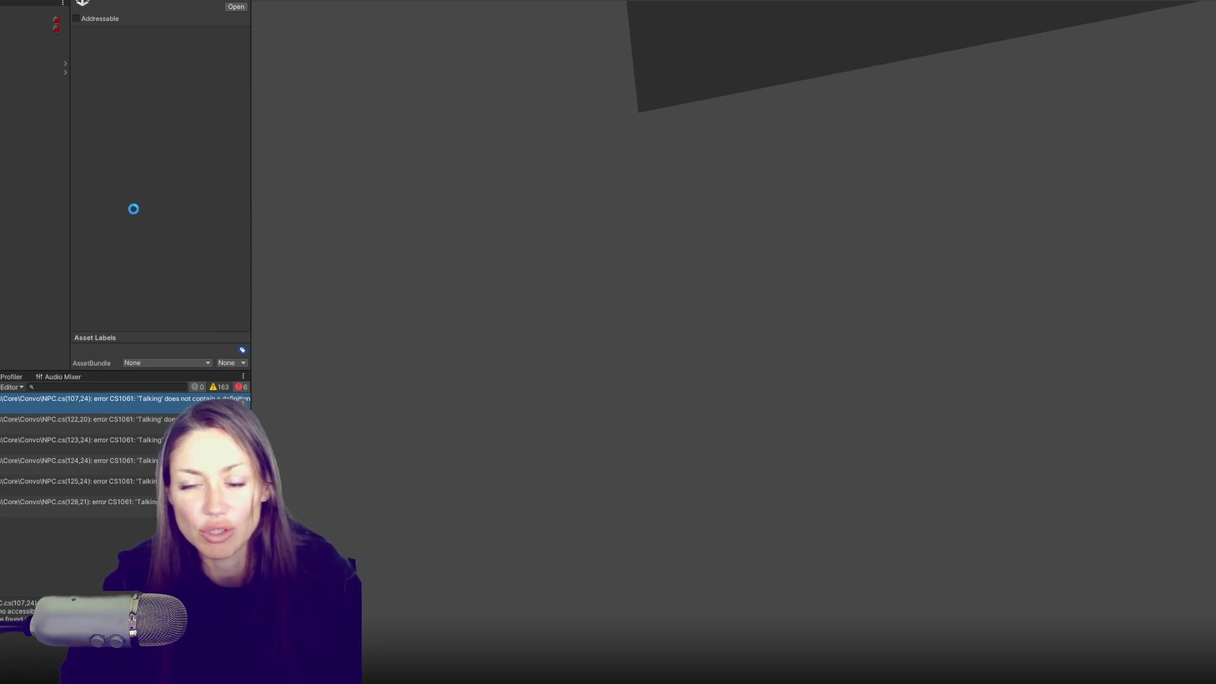
# Fix the line 107 error by moving the opening brace onto its own line, then save.
pyautogui.doubleClick(74, 399)
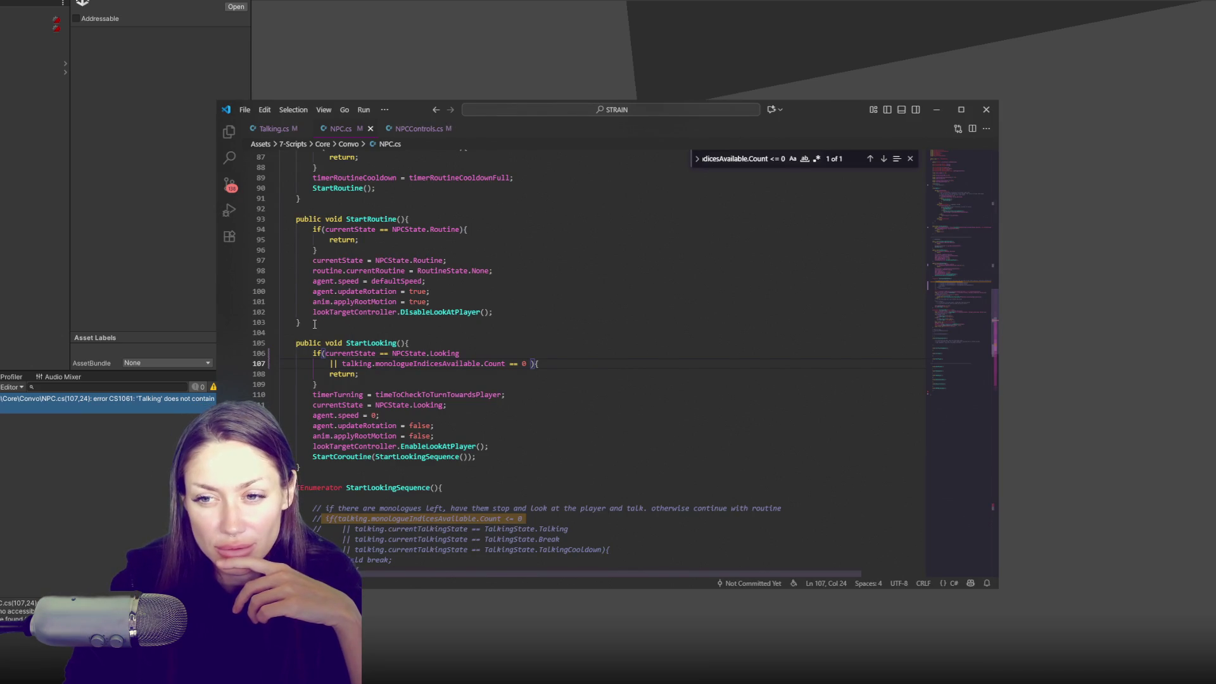
pyautogui.click(531, 363)
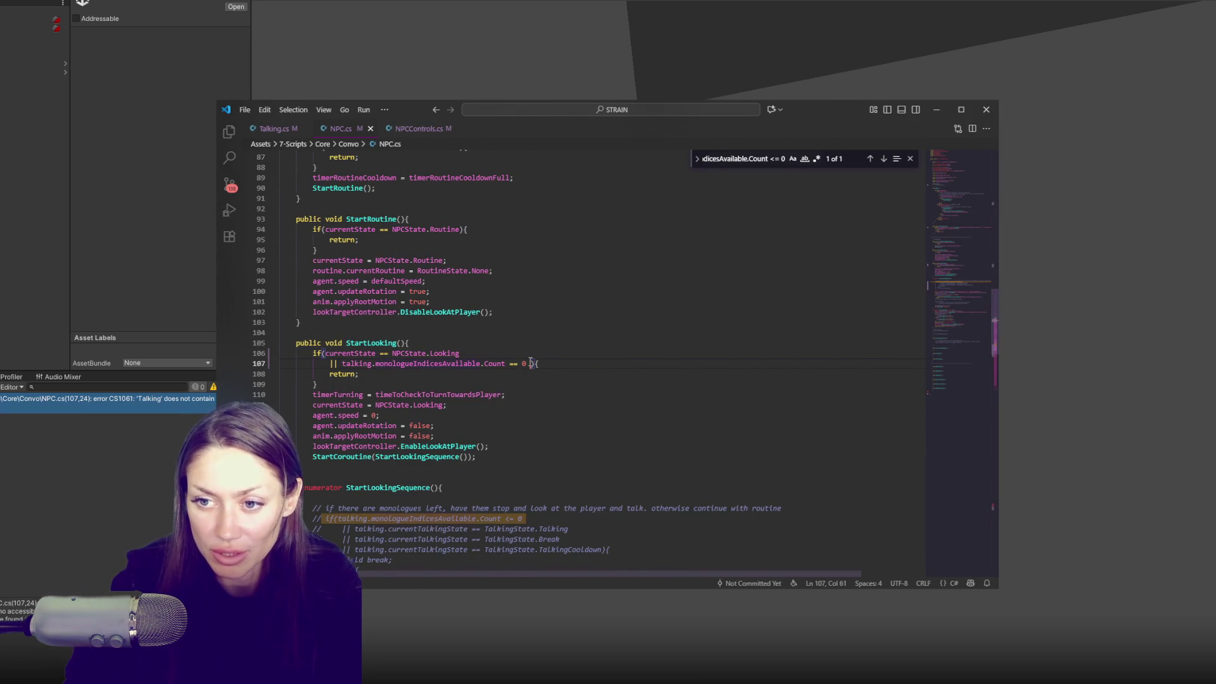
pyautogui.press('Return')
pyautogui.hotkey('ctrl', 's')
# Let Unity compile the scripts, then choose Sand Box Mode on the STRAIN title screen.
pyautogui.click(105, 274)
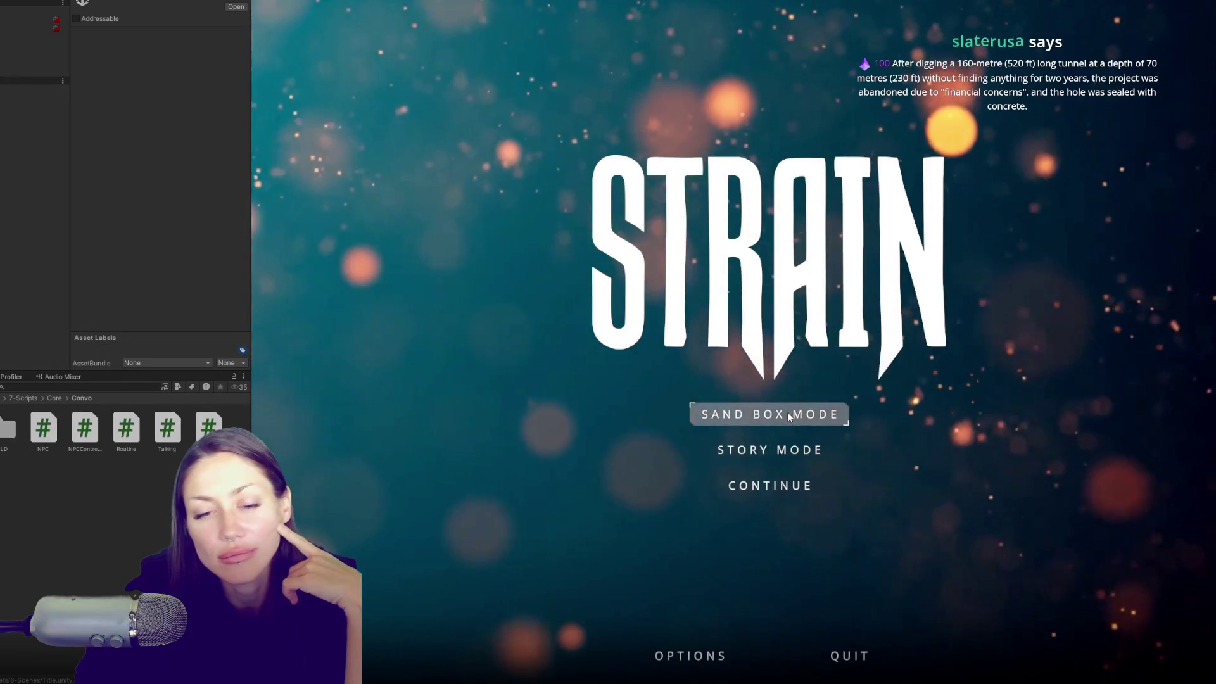
pyautogui.click(788, 412)
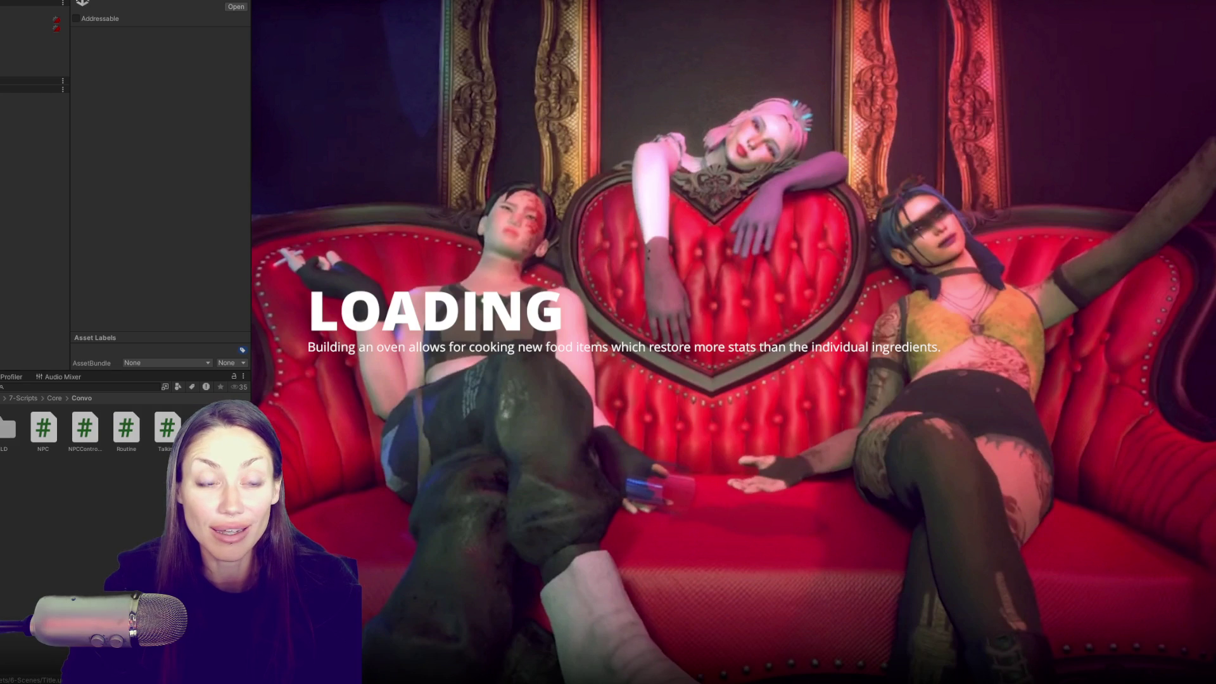
pyautogui.press('super')
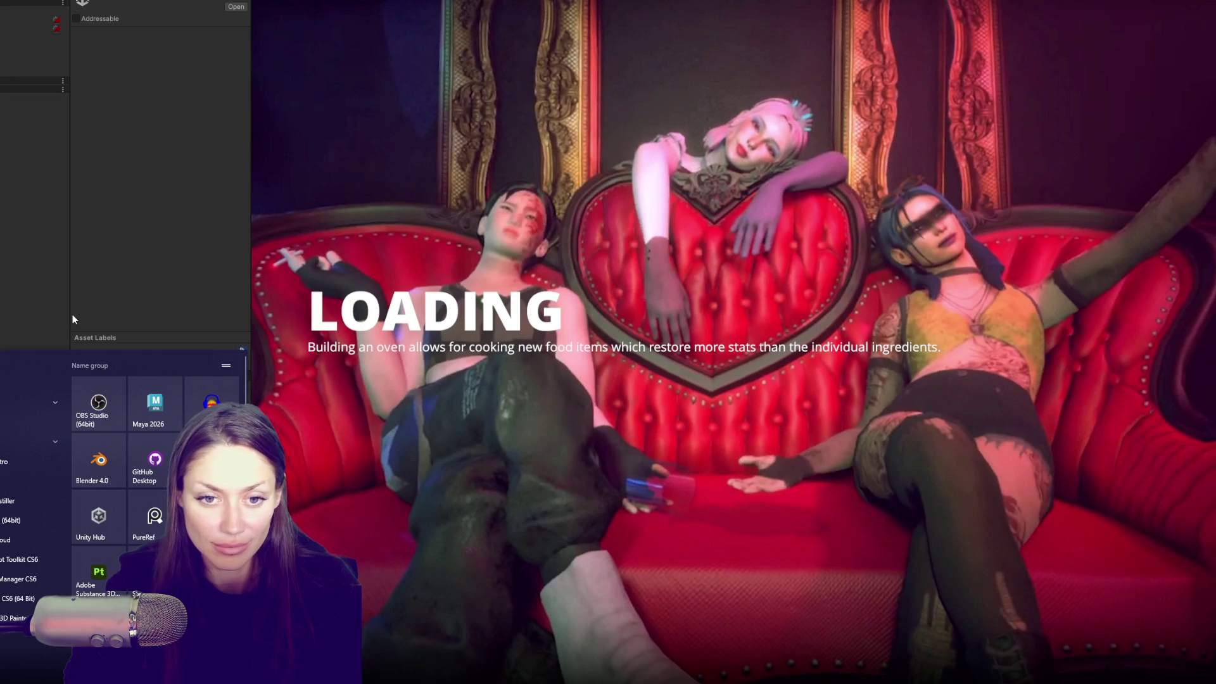
pyautogui.click(52, 269)
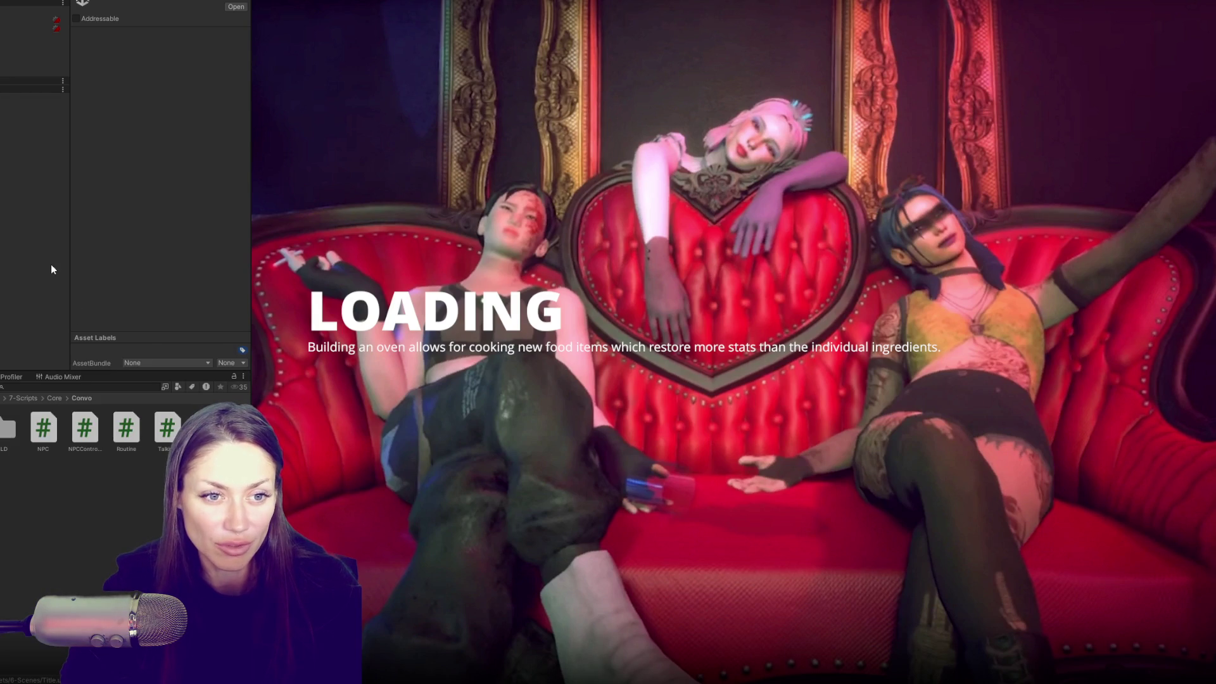
pyautogui.press('super')
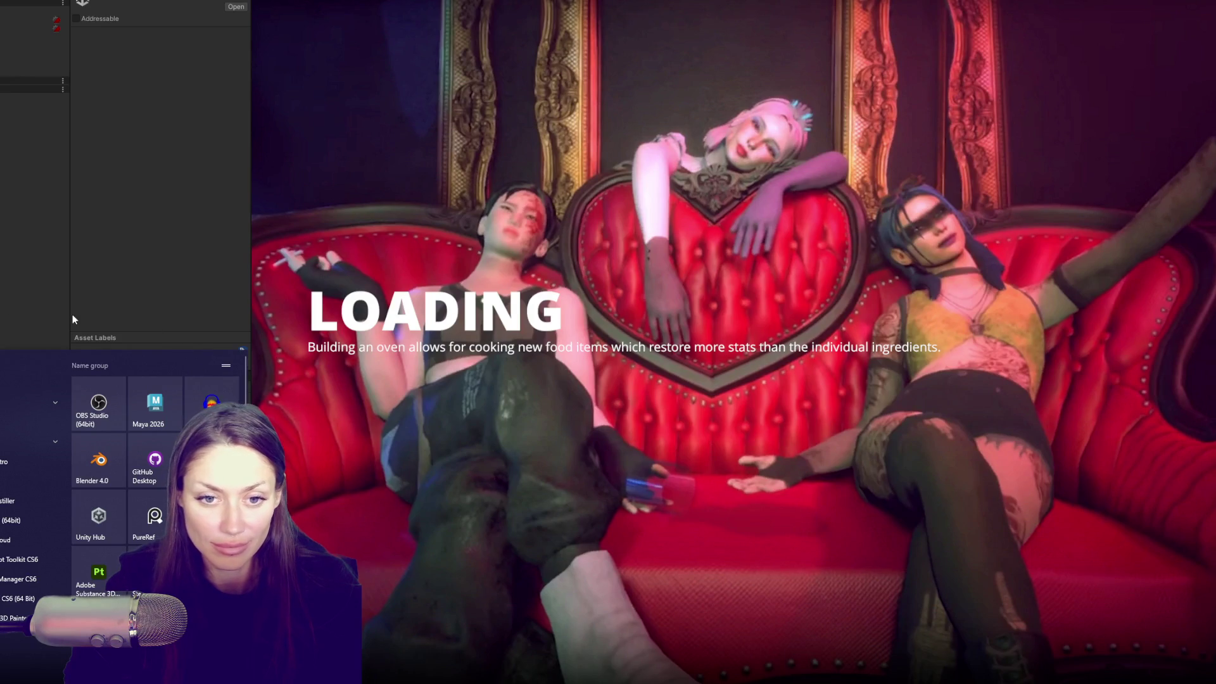
pyautogui.click(52, 270)
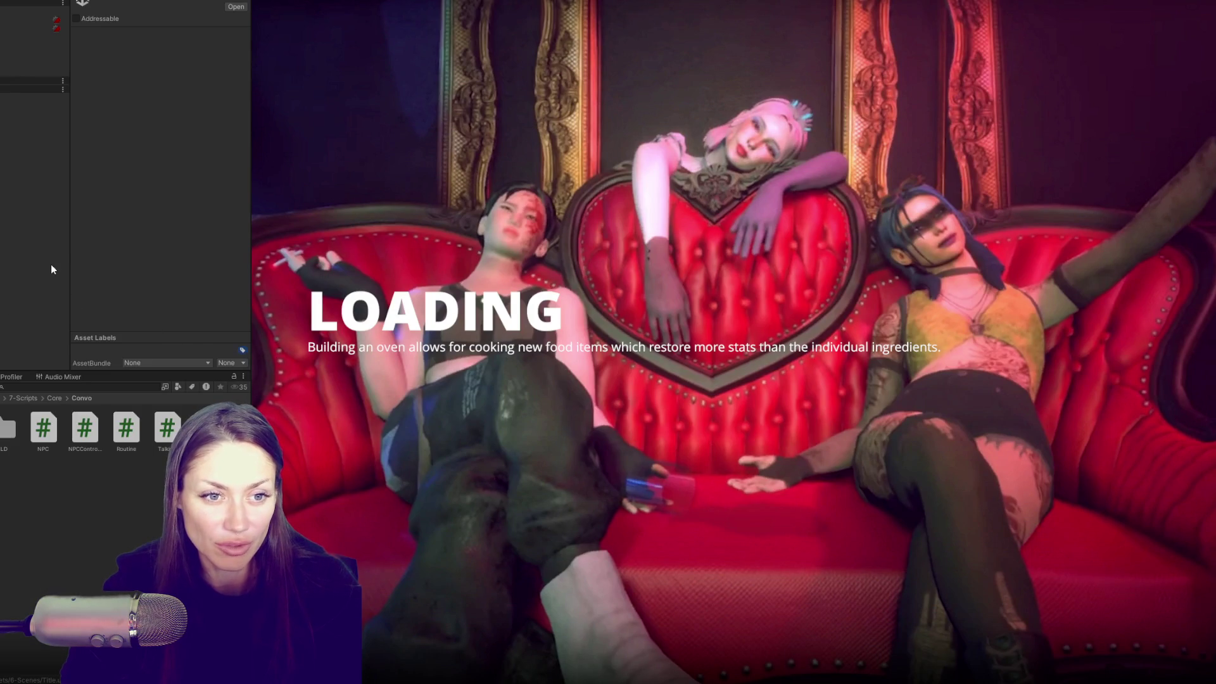